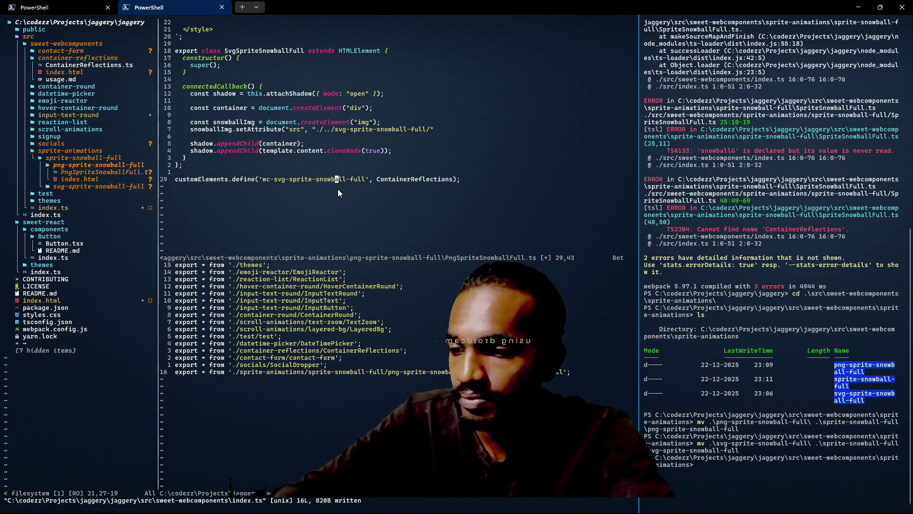
Step: Save the current file in Vim with :w and clear a half-typed mv command in the PowerShell pane
type(":w")
key("Return")
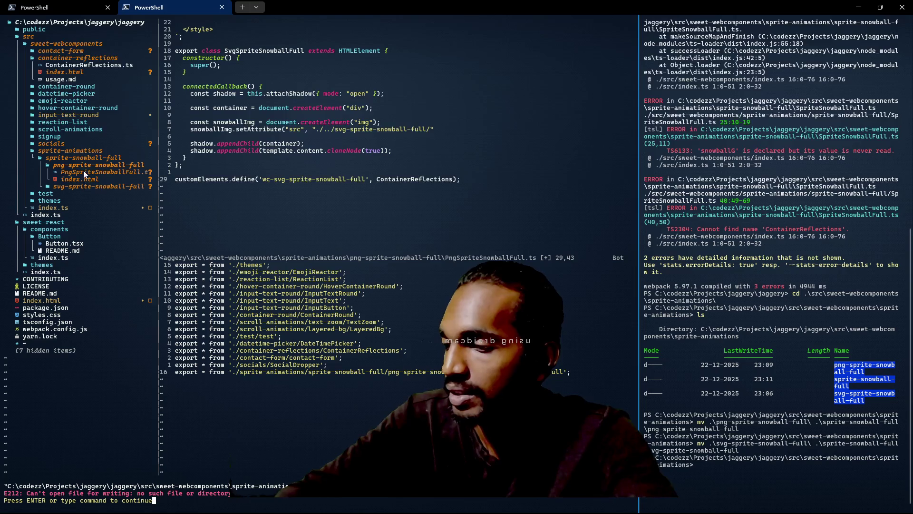
left_click(828, 474)
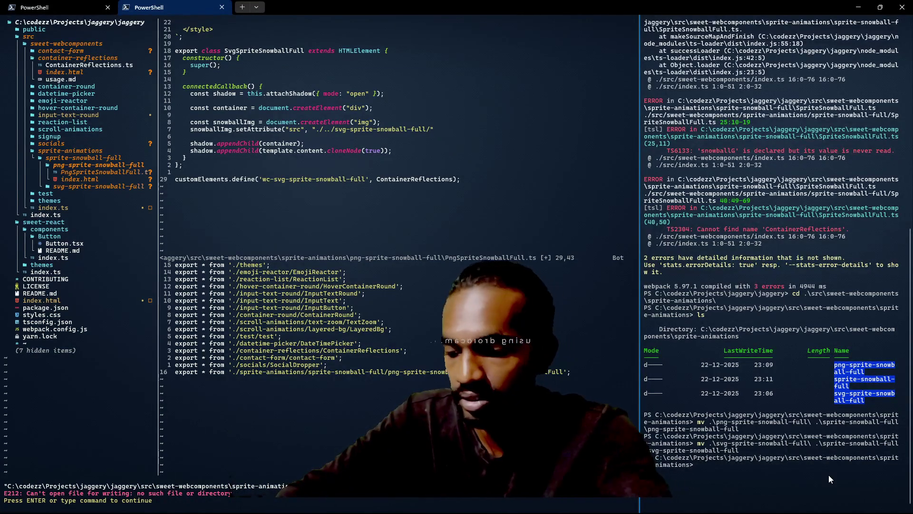
type("mv im")
key("BackSpace")
key("BackSpace")
key("BackSpace")
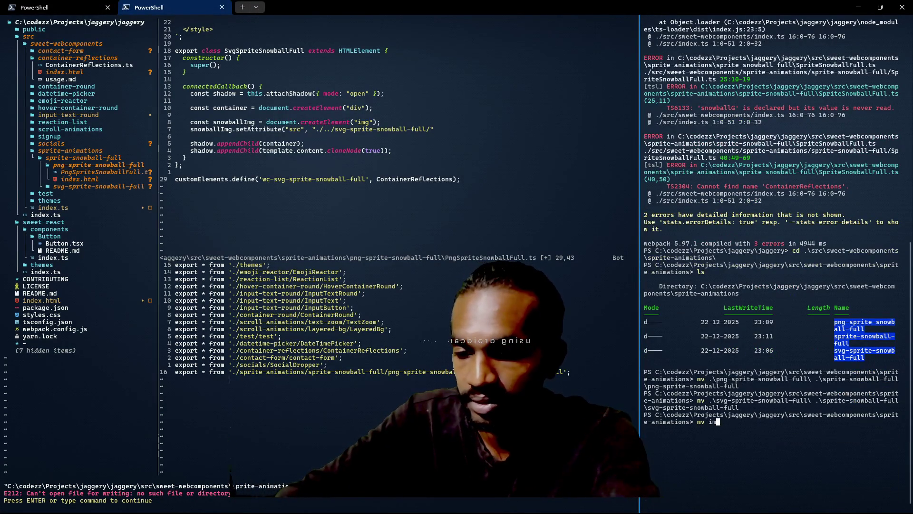
key("BackSpace")
key("BackSpace")
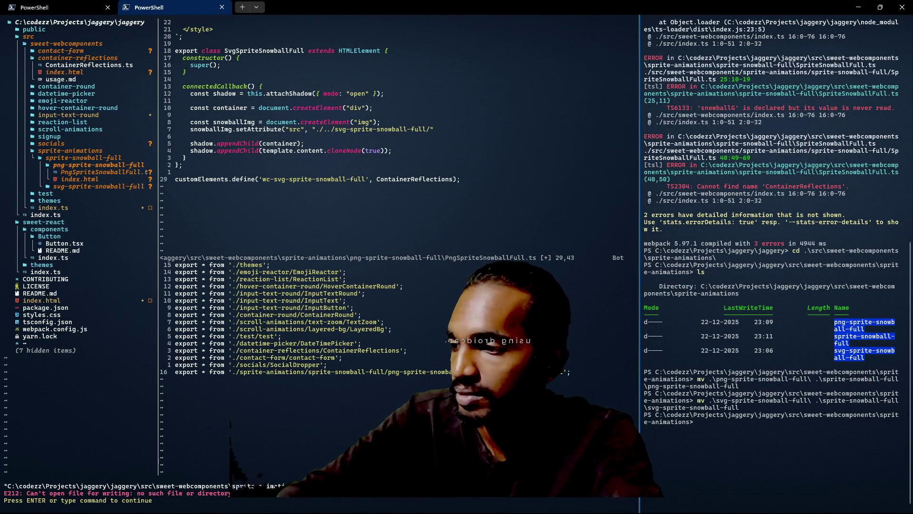
Step: Change into sprite-snowball-full, list its png and svg sprite subfolders, and begin a move of index.html
type("cd .\\sp")
key("Tab")
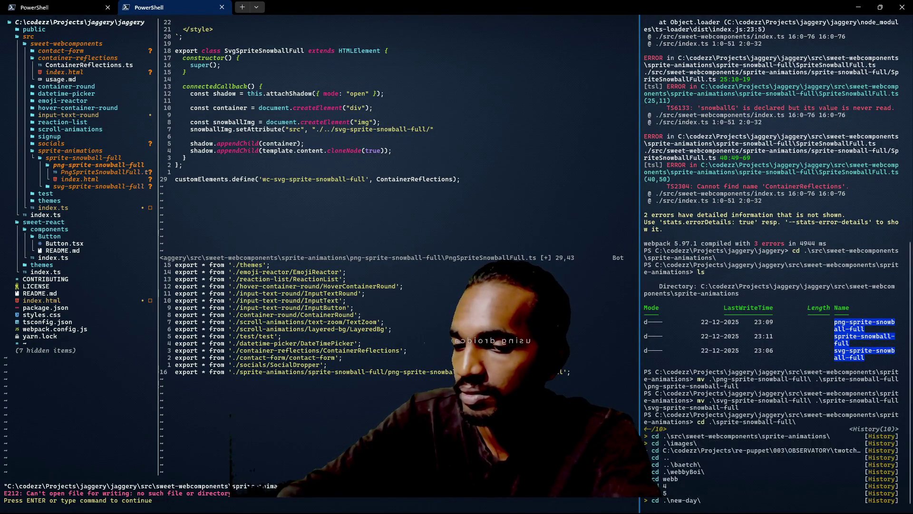
key("Return")
type("ls")
key("Return")
type("mv .\\svg-sprite-snowball-full\\")
type("in")
key("Tab")
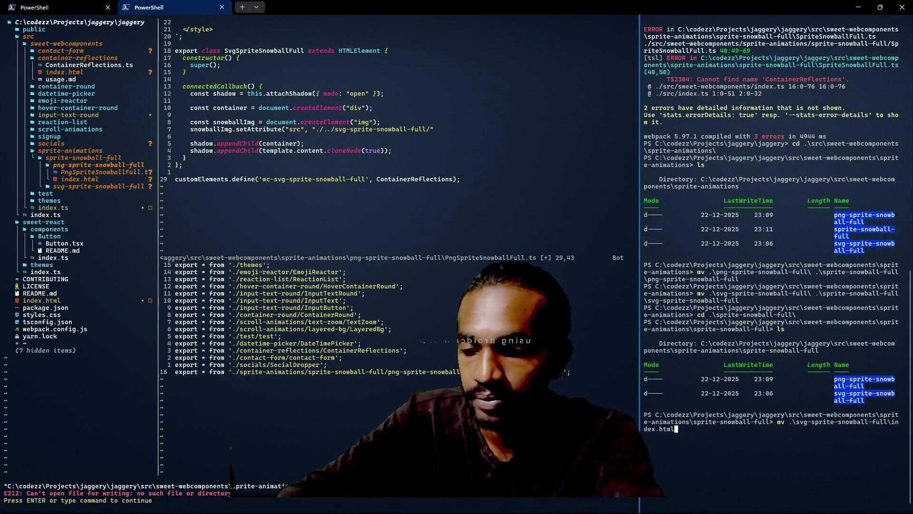
Step: Turn the pending move into a cd into svg-sprite-snowball-full and list its files
key("BackSpace")
key("BackSpace")
key("BackSpace")
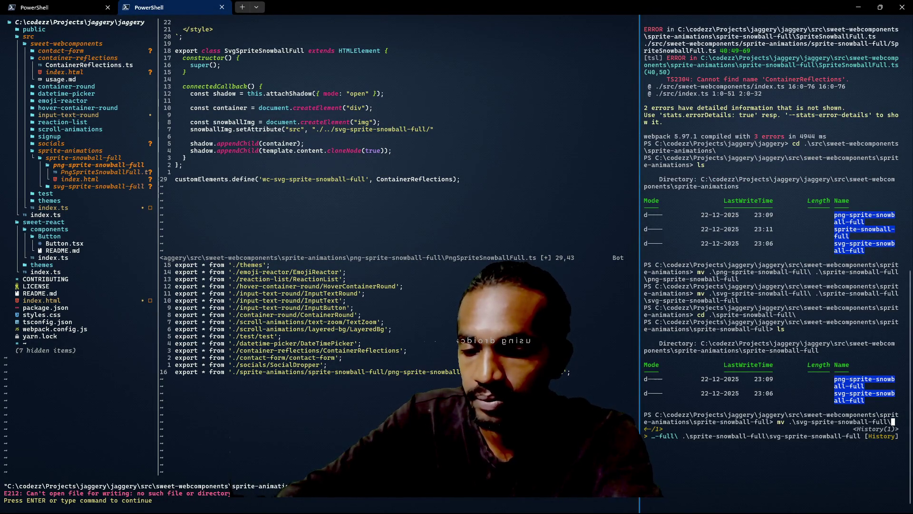
key("Home")
key("Delete")
key("Delete")
type("cd")
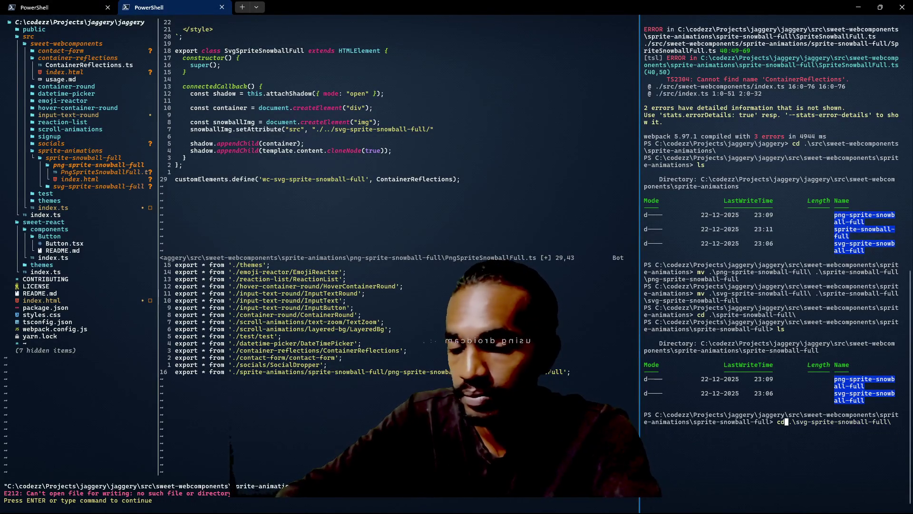
key("Return")
type(";s")
key("Return")
type("ls")
key("Return")
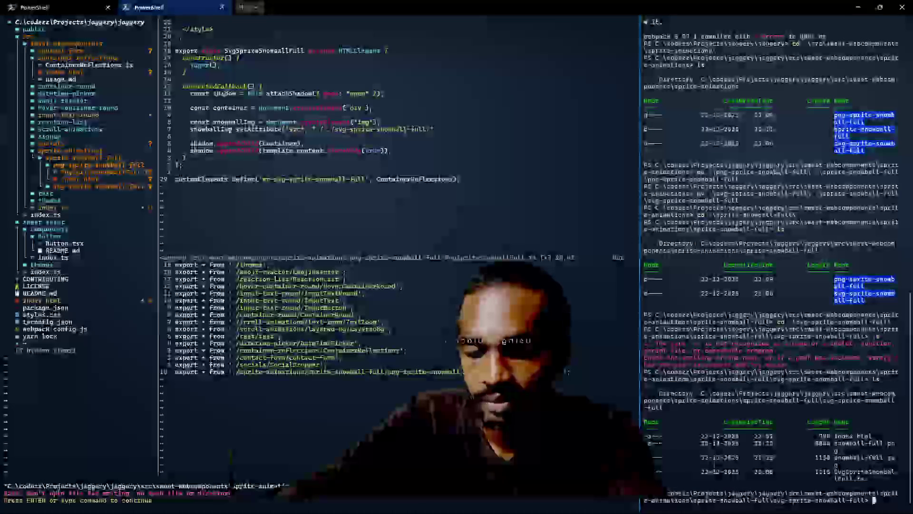
Step: Create the snowball-sprite-images folder with mkdir, then go back up to sprite-snowball-full
type("mkdir")
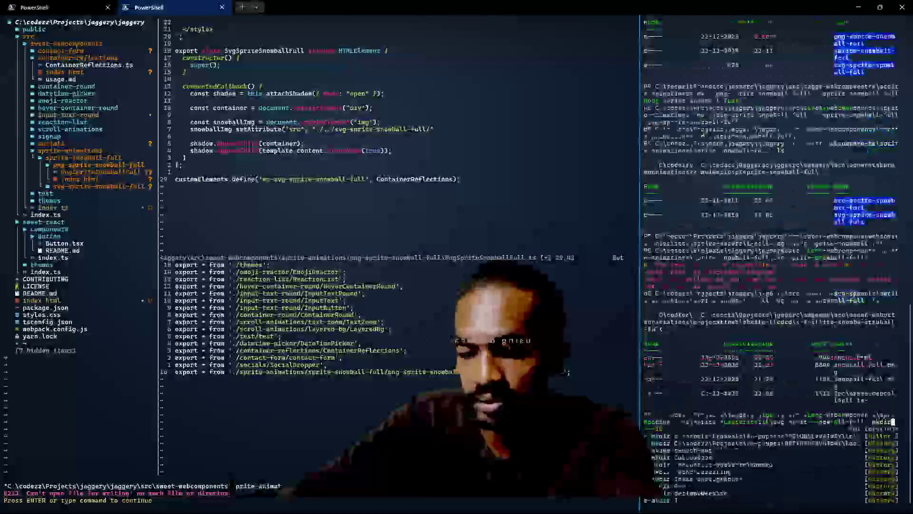
type(" ./")
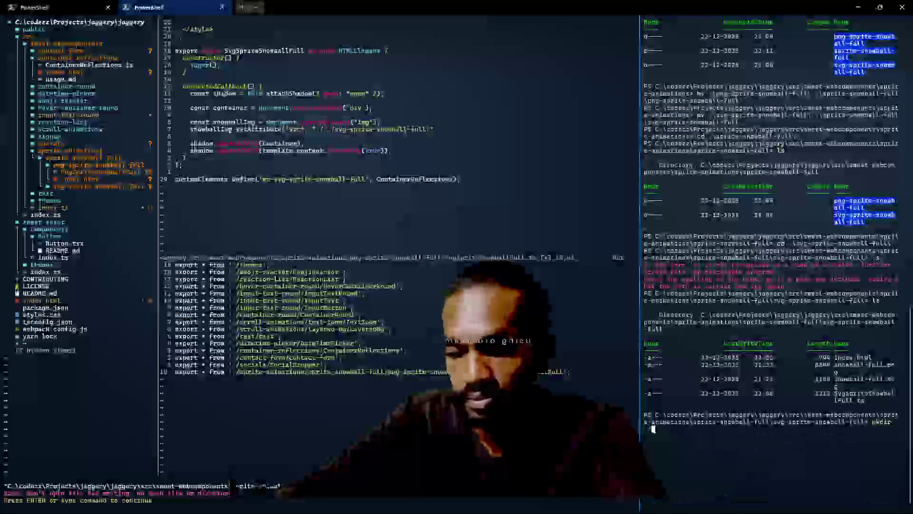
type("ssss")
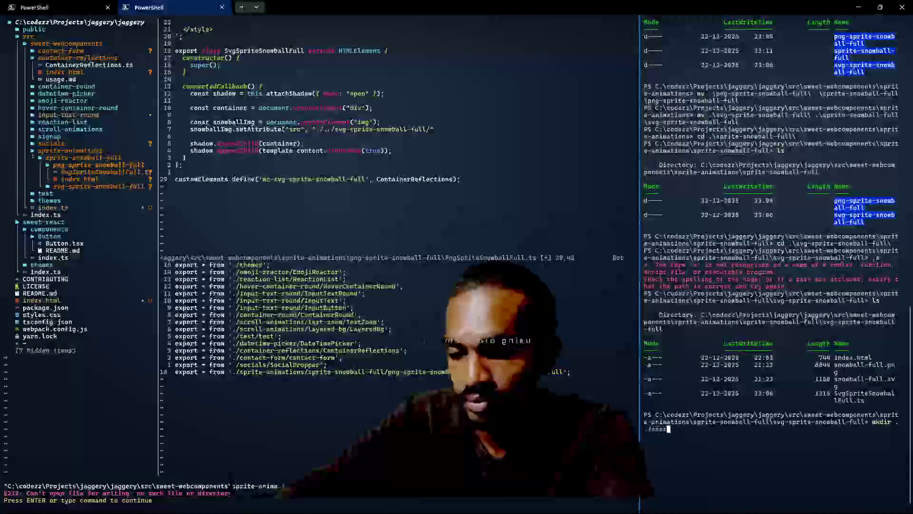
type("te-images")
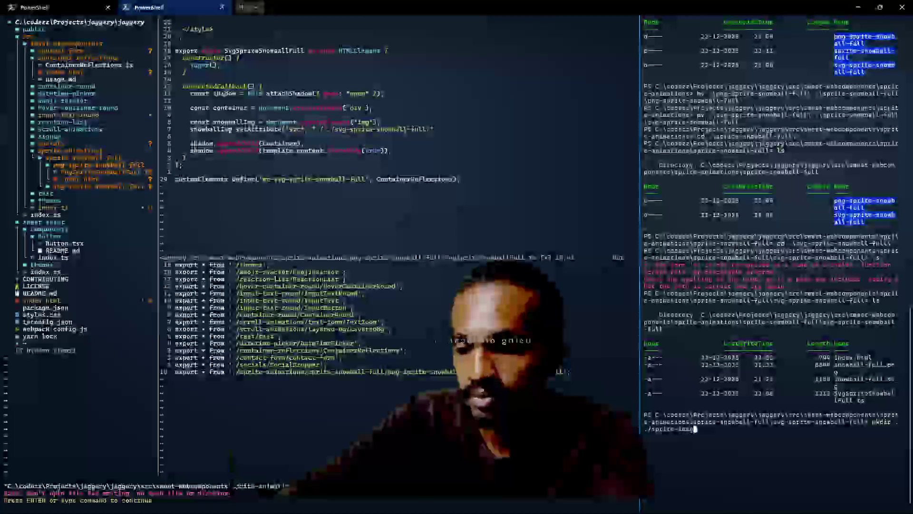
left_click(680, 428)
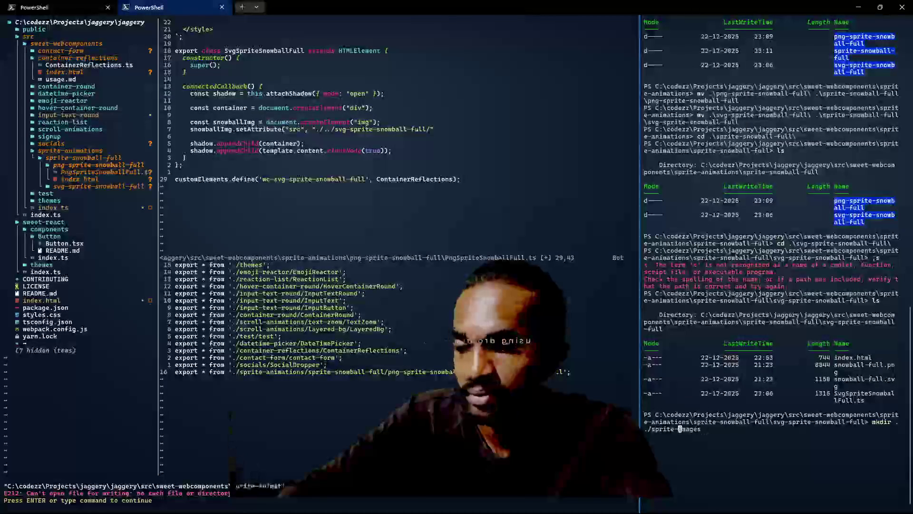
key("BackSpace")
key("BackSpace")
key("BackSpace")
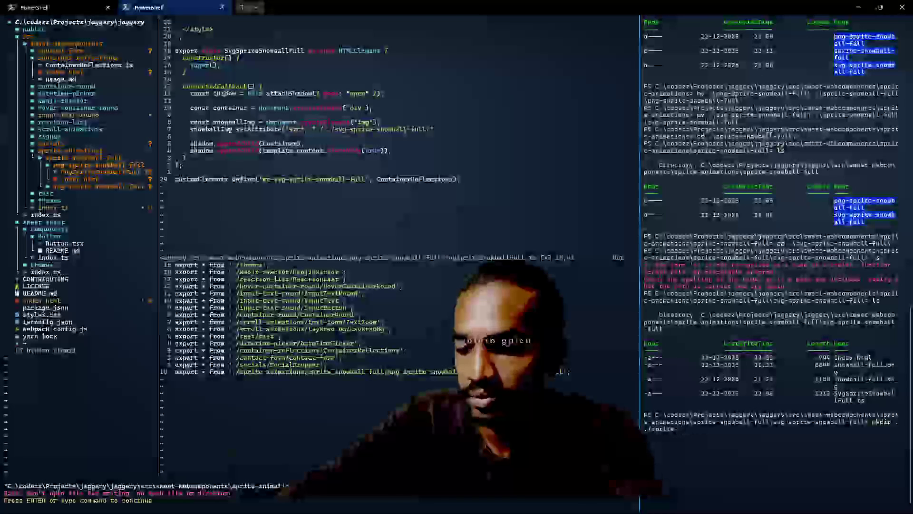
type("snowbo")
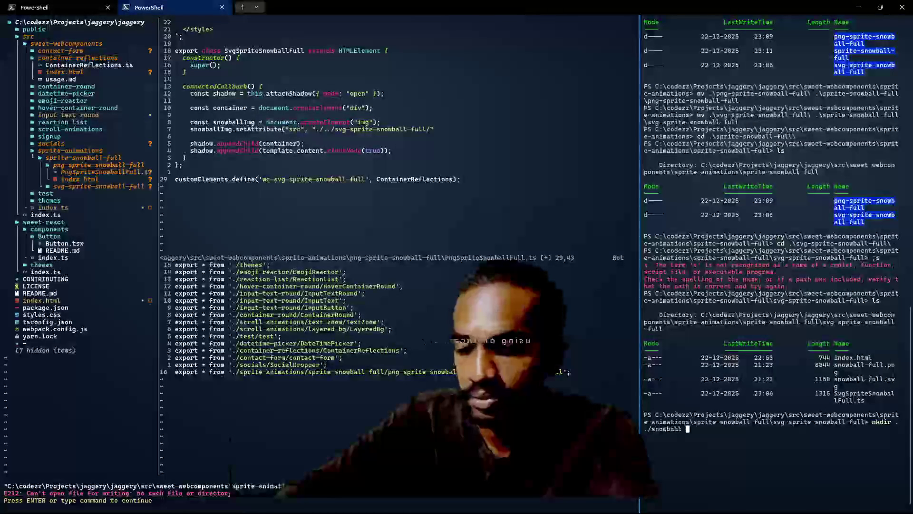
type("-sprite")
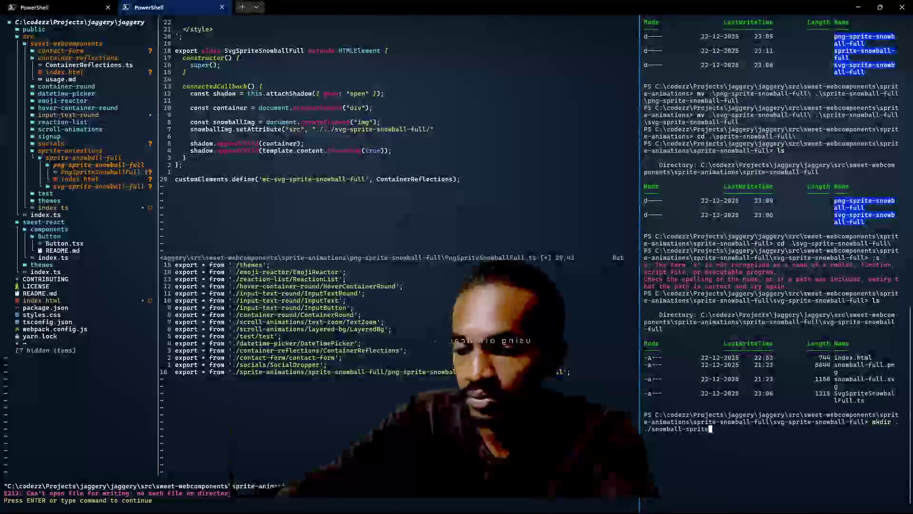
type("-images")
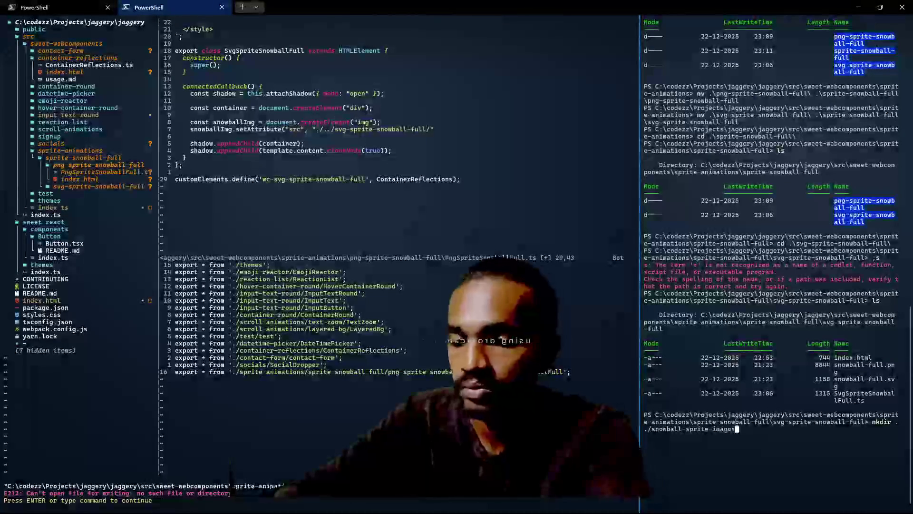
key("Return")
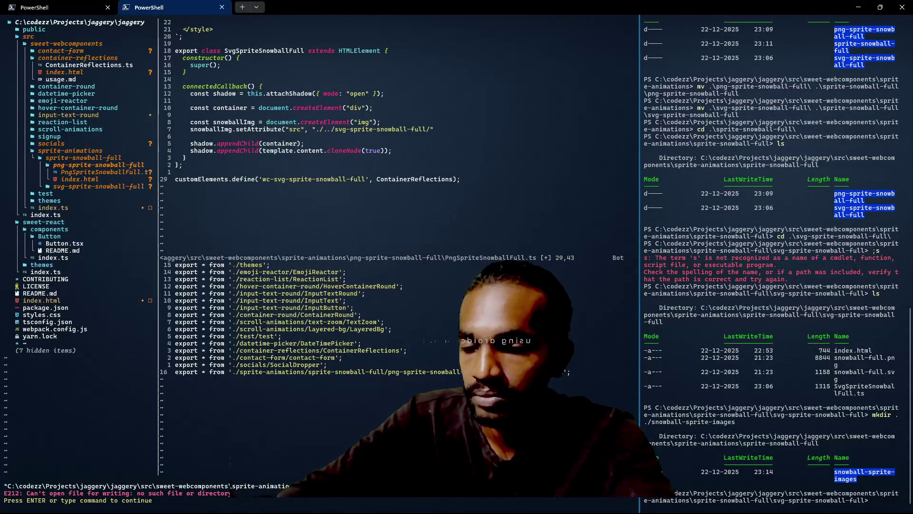
type("cd ..")
key("Return")
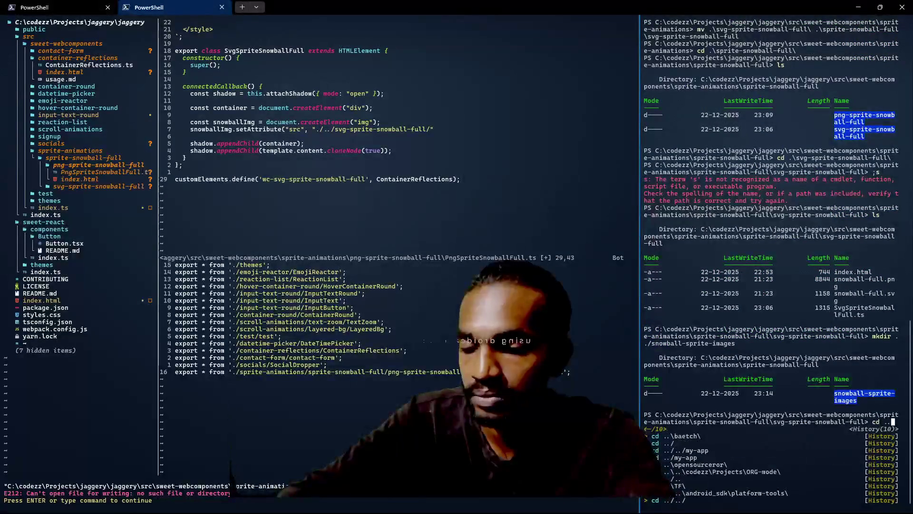
Step: Rename snowball-sprite-images to images after a failed rename attempt, and list to confirm
type("ls")
key("Return")
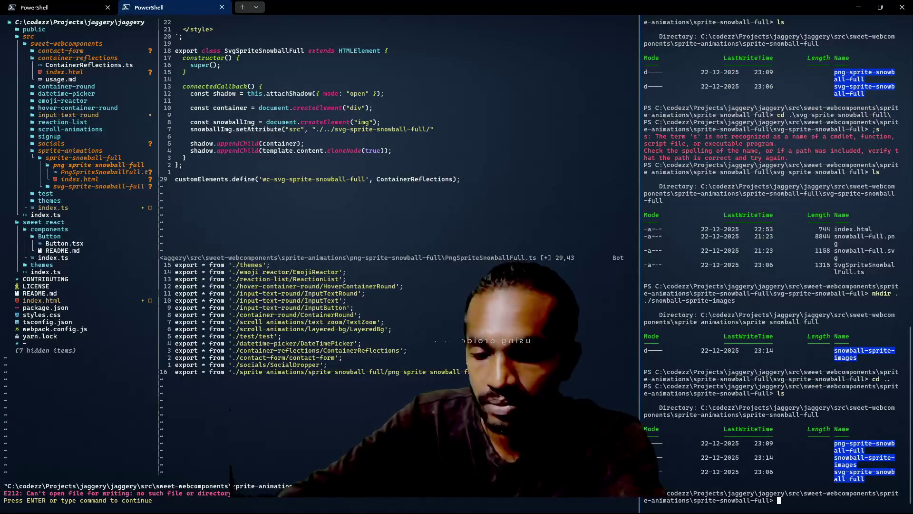
type("ren")
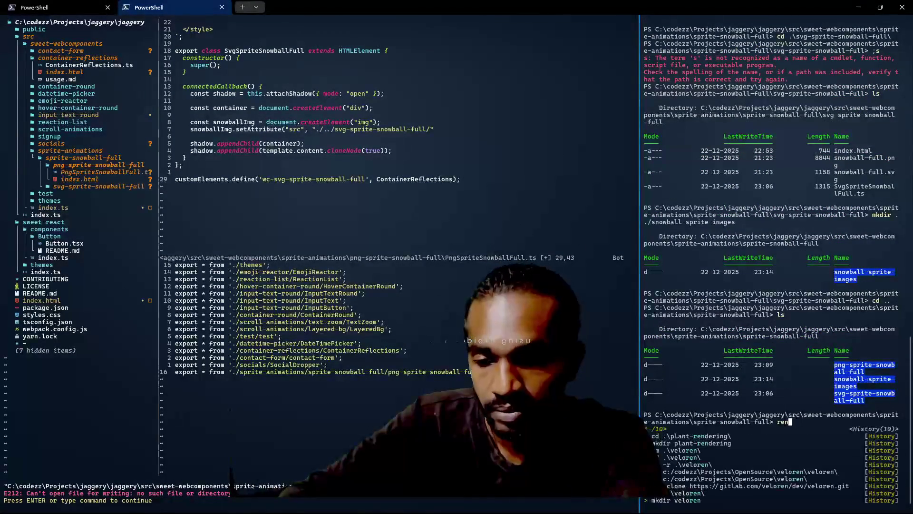
type("ame sno")
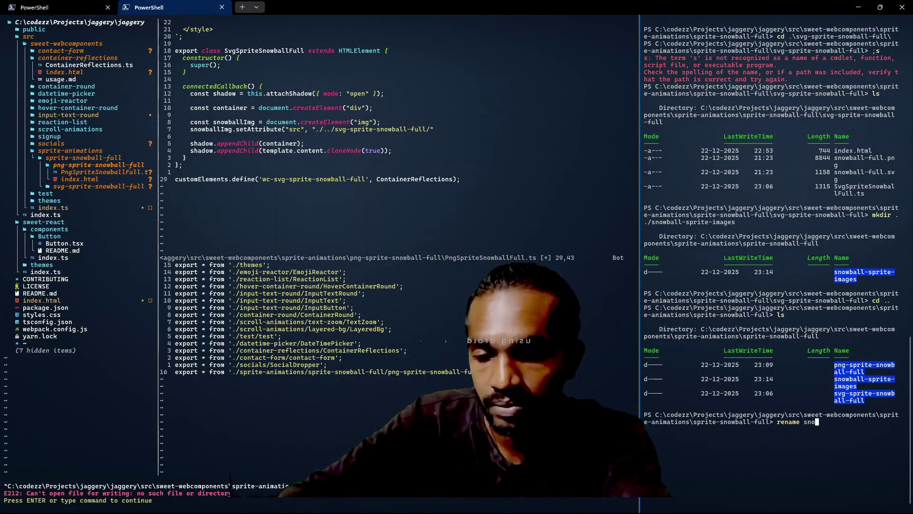
key("Tab")
key("Return")
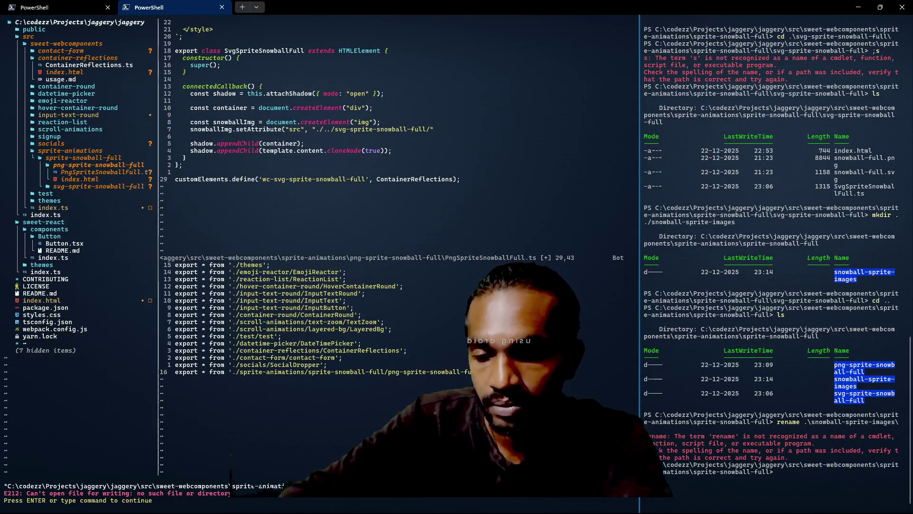
key("Up")
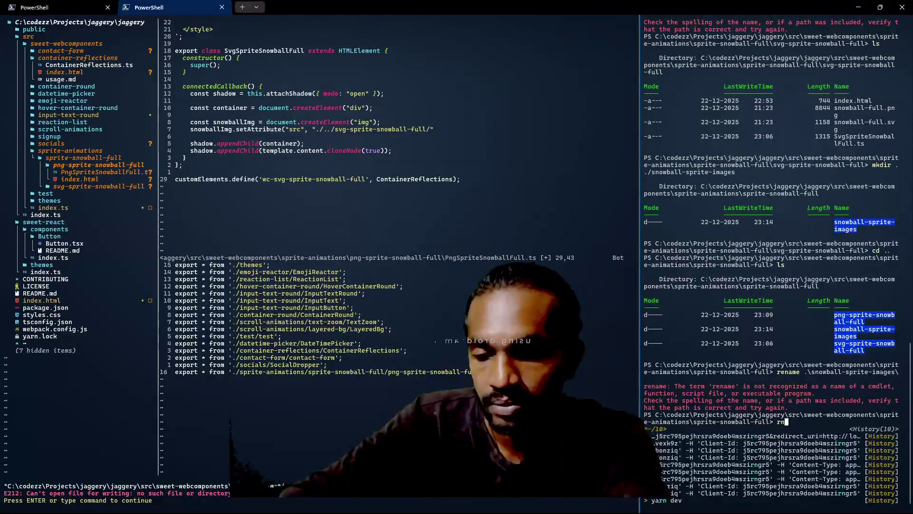
key("Escape")
type("mv")
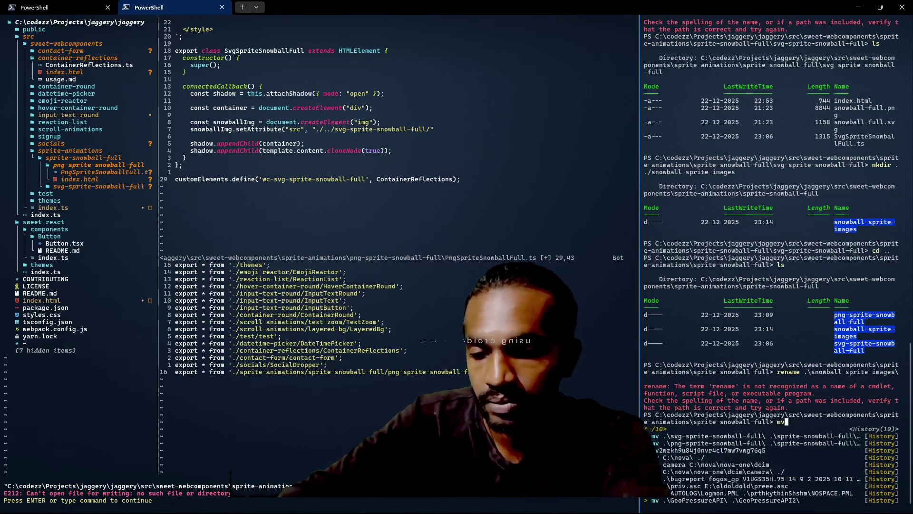
type(" .\\sno")
key("Tab")
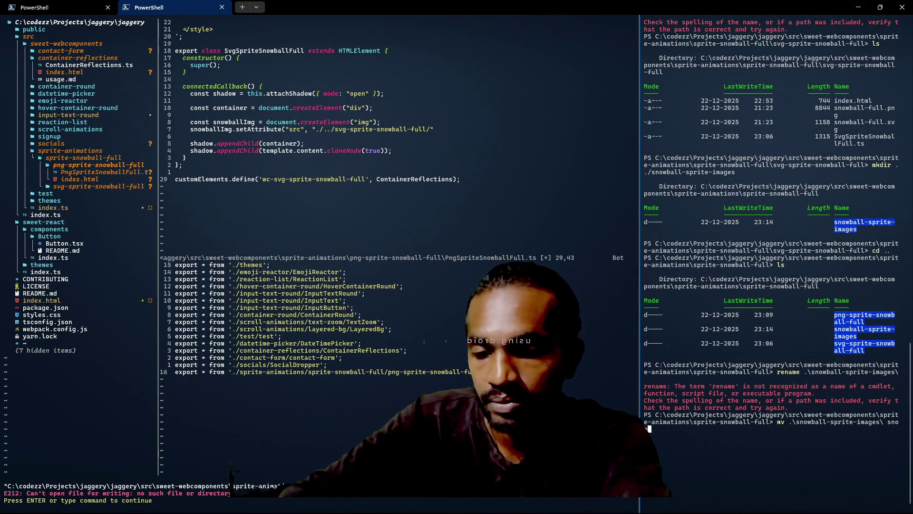
key("BackSpace")
key("BackSpace")
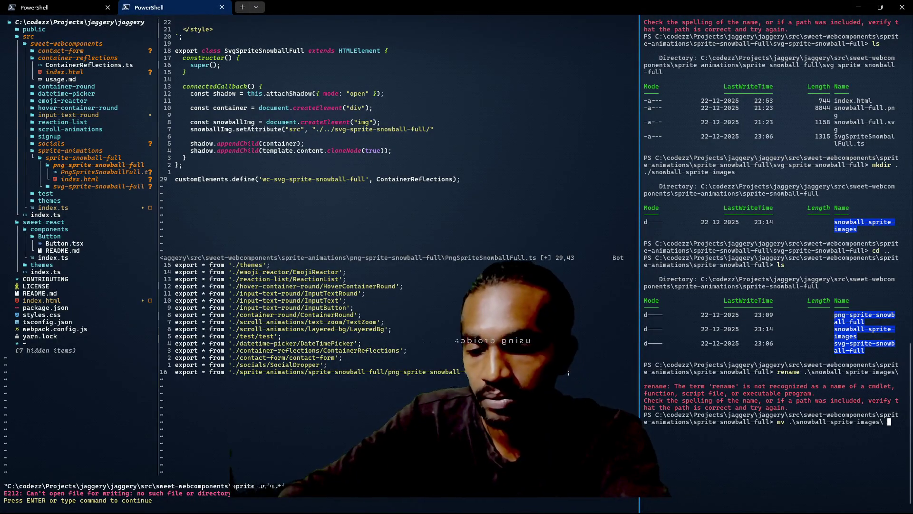
type("images")
key("Return")
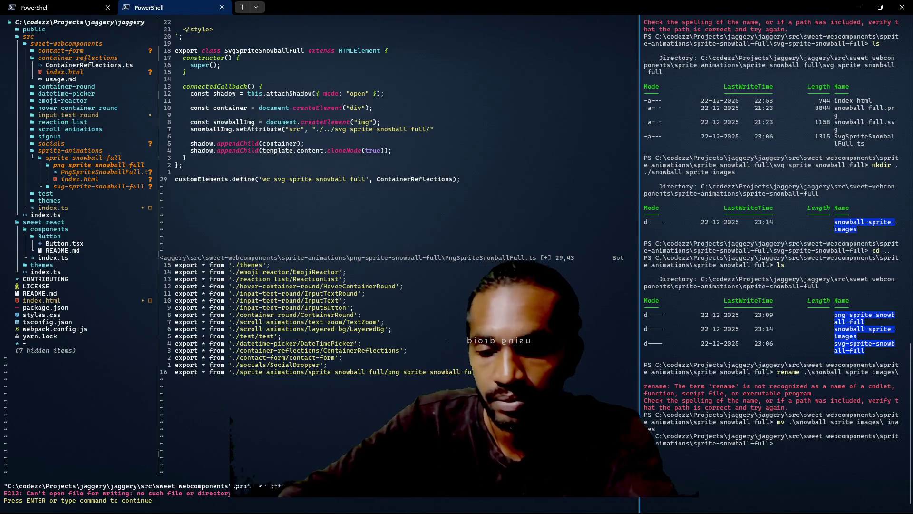
type(" ls")
key("Return")
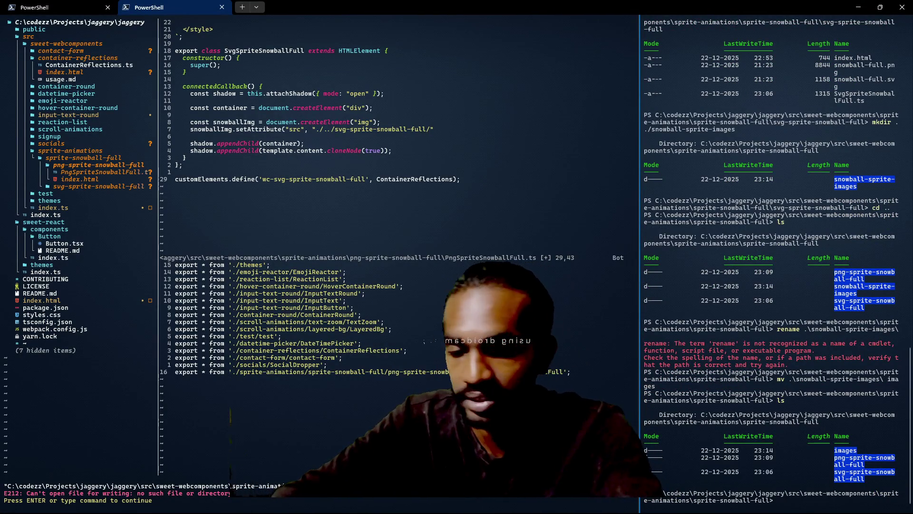
Step: Rename the images folder to sprites with mv .\images sprites and list to verify
type("ls")
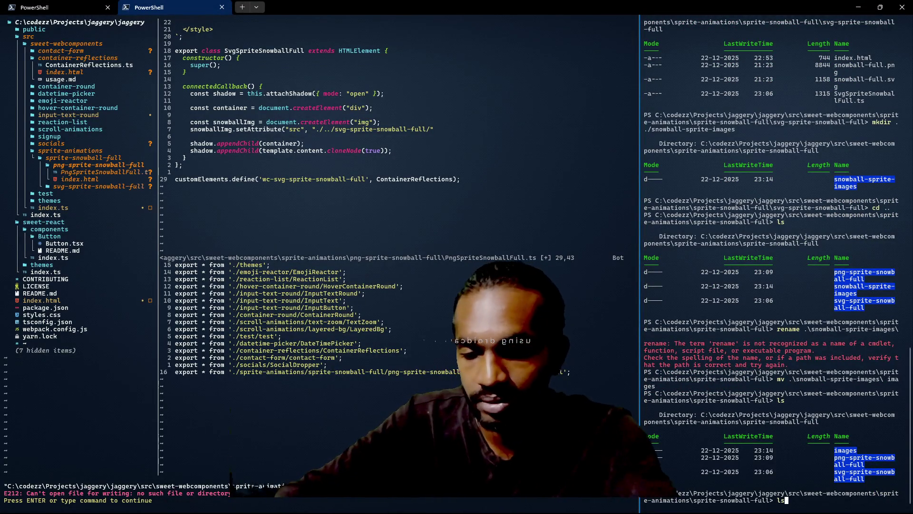
key("Up")
key("Up")
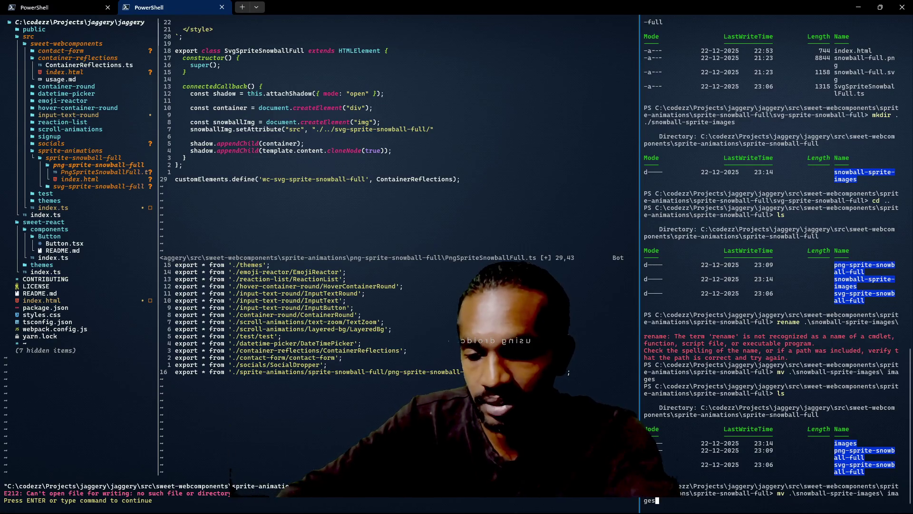
key("BackSpace")
key("BackSpace")
key("BackSpace")
type("spr")
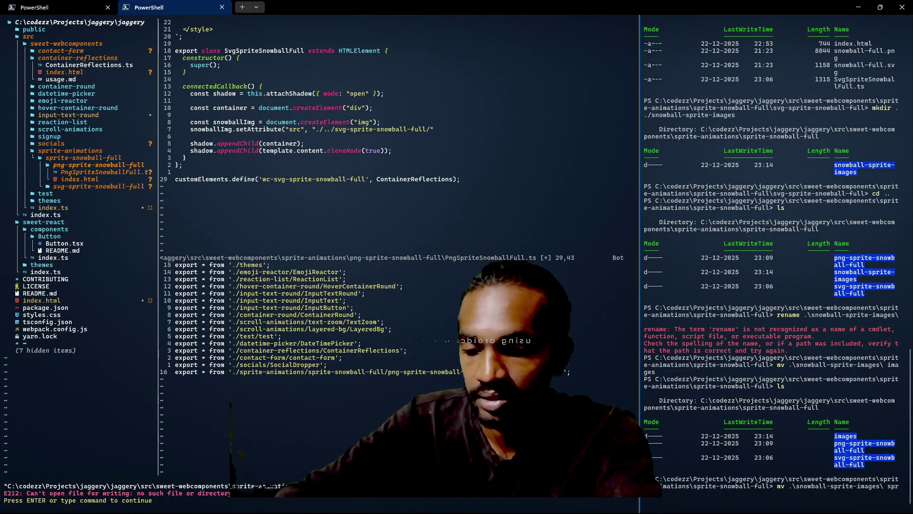
type("ites")
key("Return")
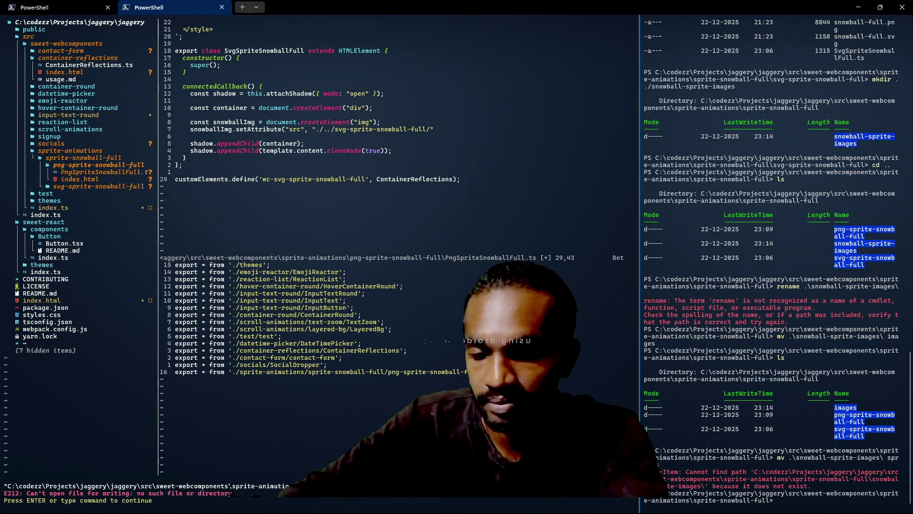
key("Up")
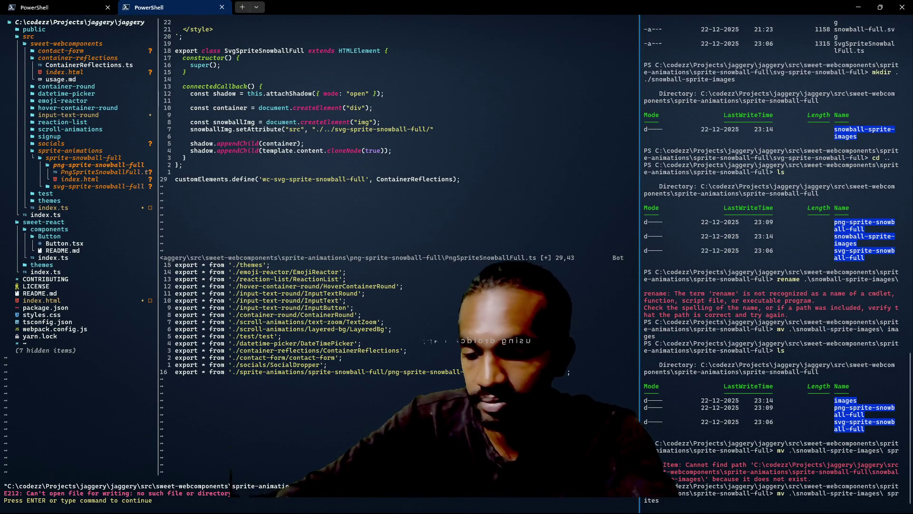
key("Escape")
type("mv .\\")
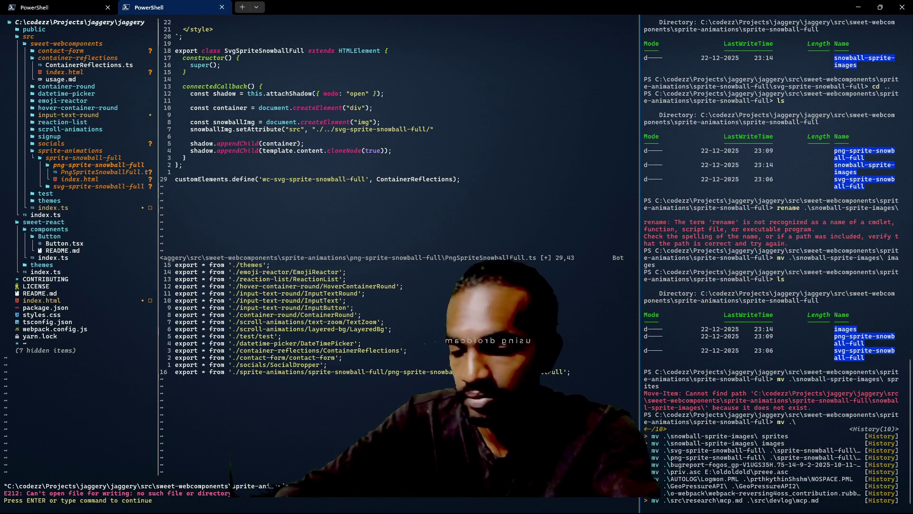
type("images")
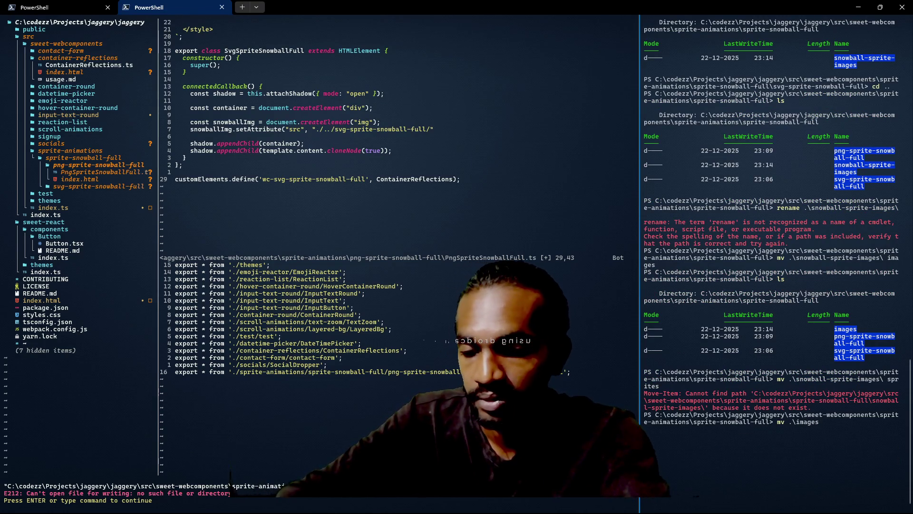
type(" sprites")
key("Return")
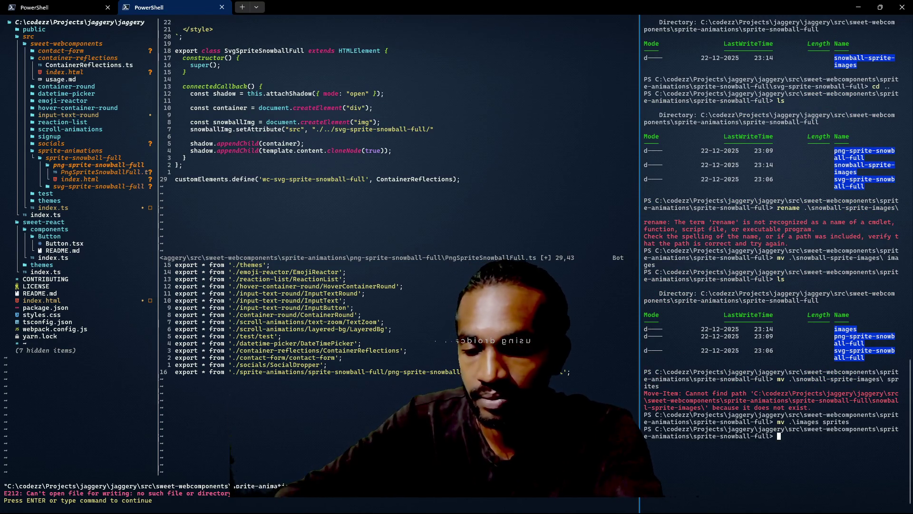
type("ls")
key("Return")
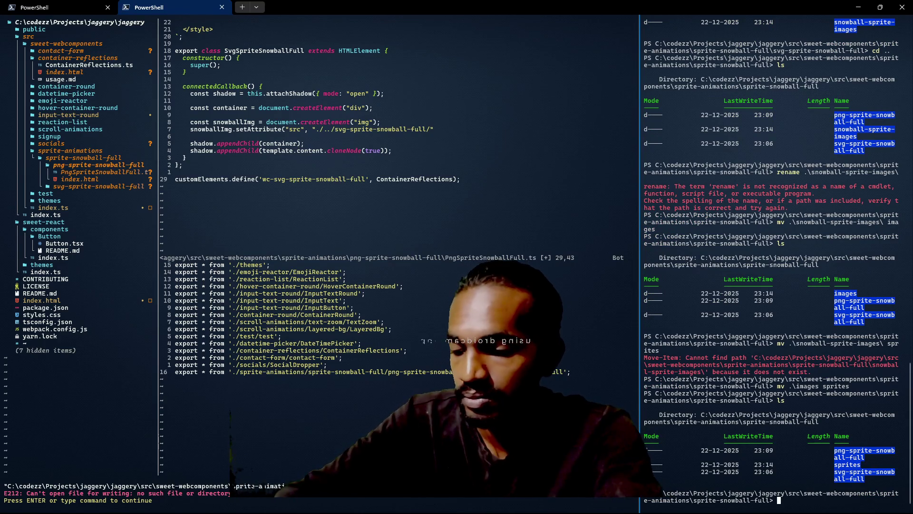
Step: Move snowball-full.png from svg-sprite-snowball-full into the sprites folder
type("mv .\\svg-sprite-snowball-full\\")
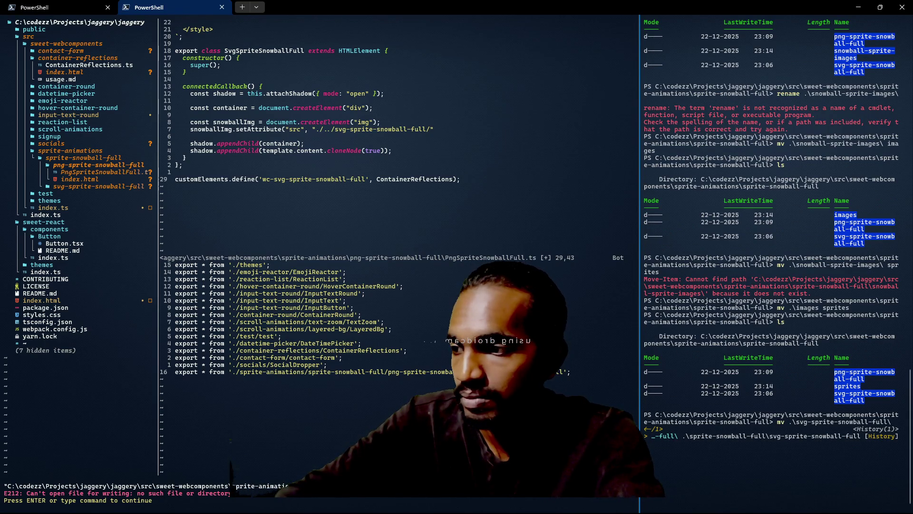
type("sn")
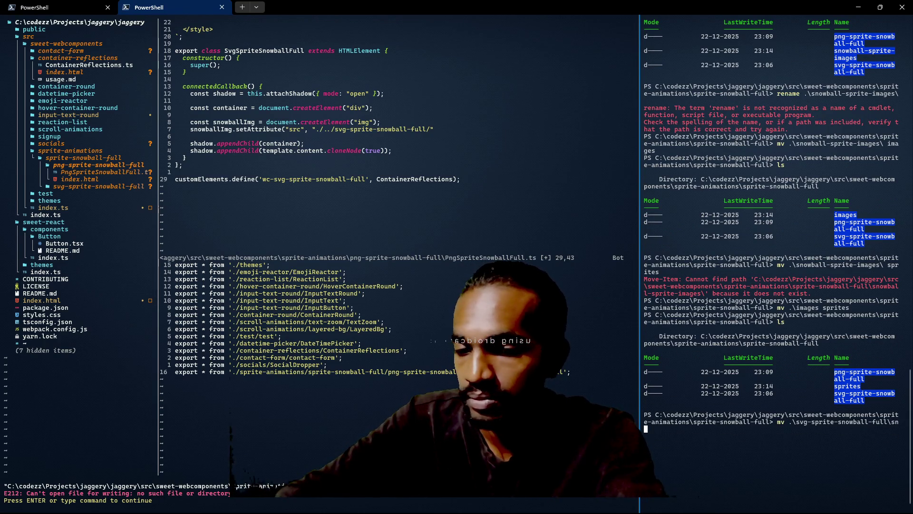
key("Tab")
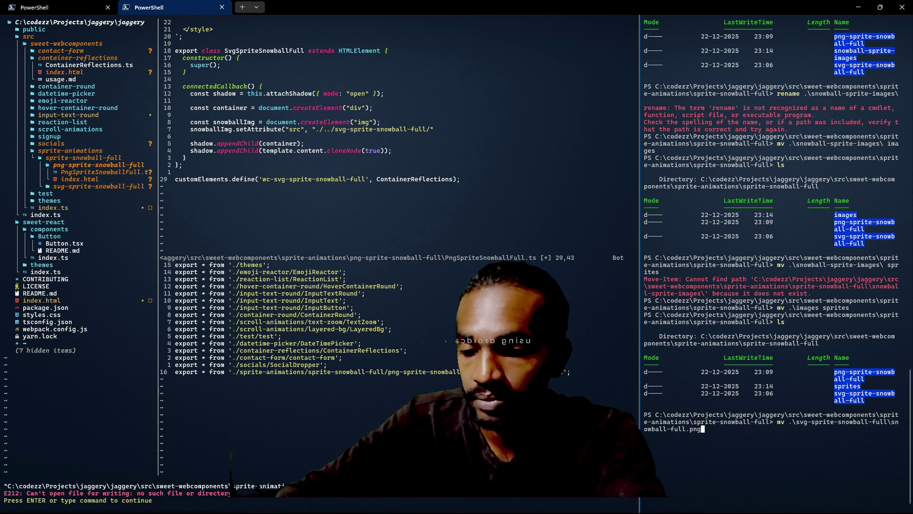
type(" ./")
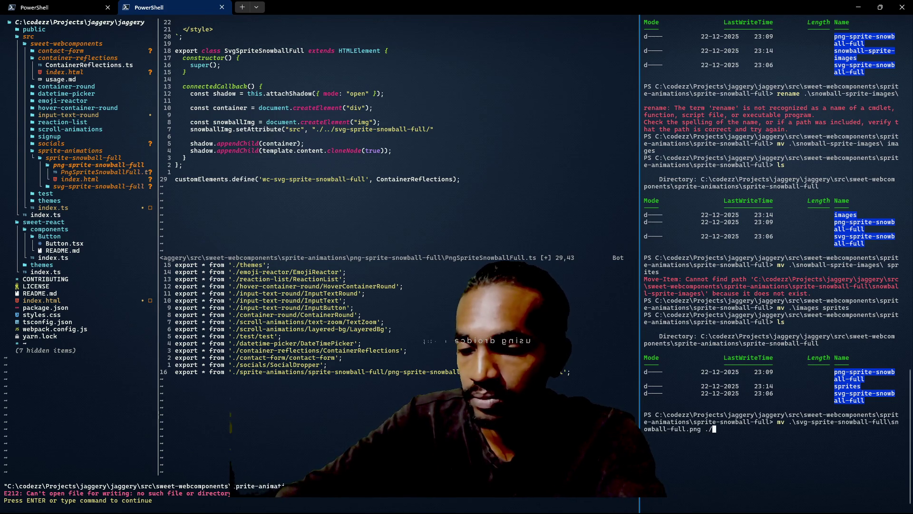
type("so")
key("Tab")
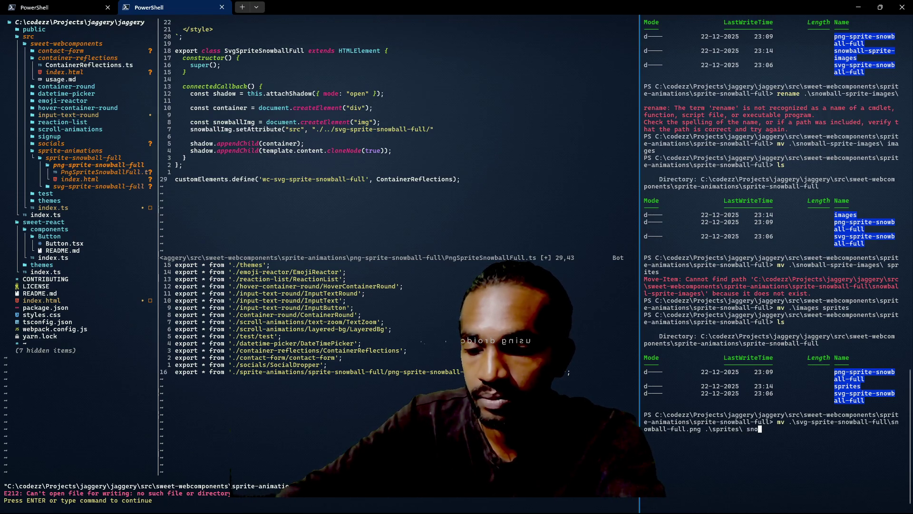
type("nowball-")
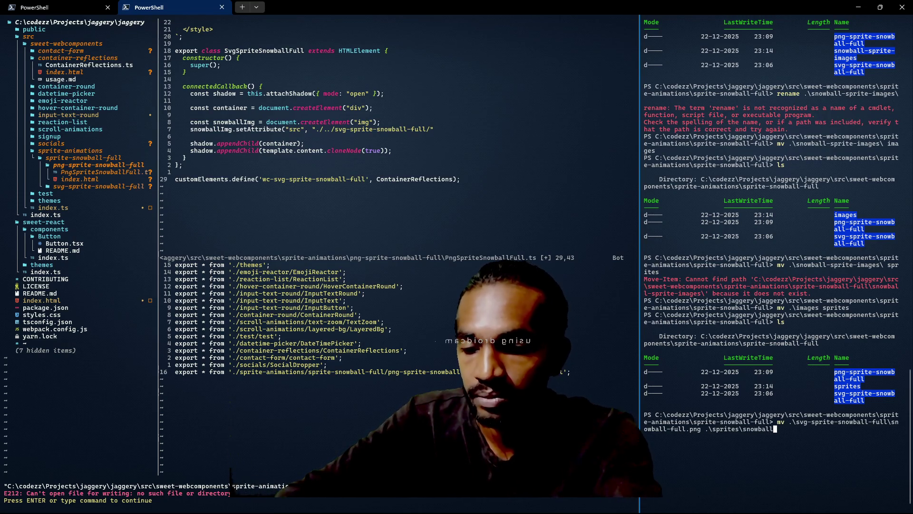
type("full.p")
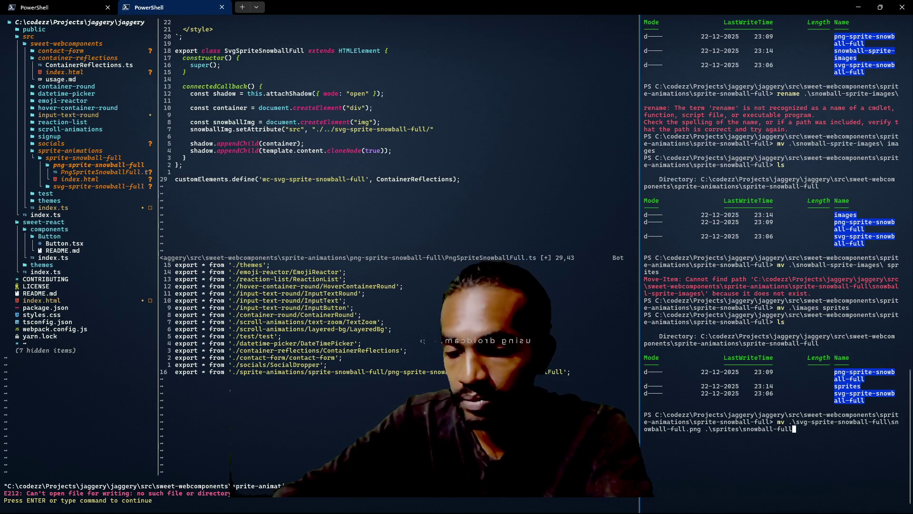
type("ng")
key("Return")
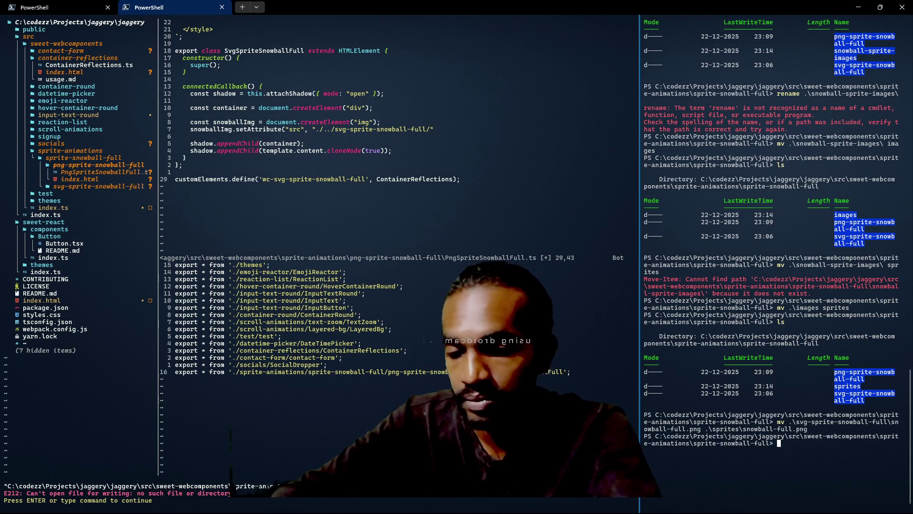
Step: Move snowball-full.svg into sprites too, then list the folder to confirm both files
key("Up")
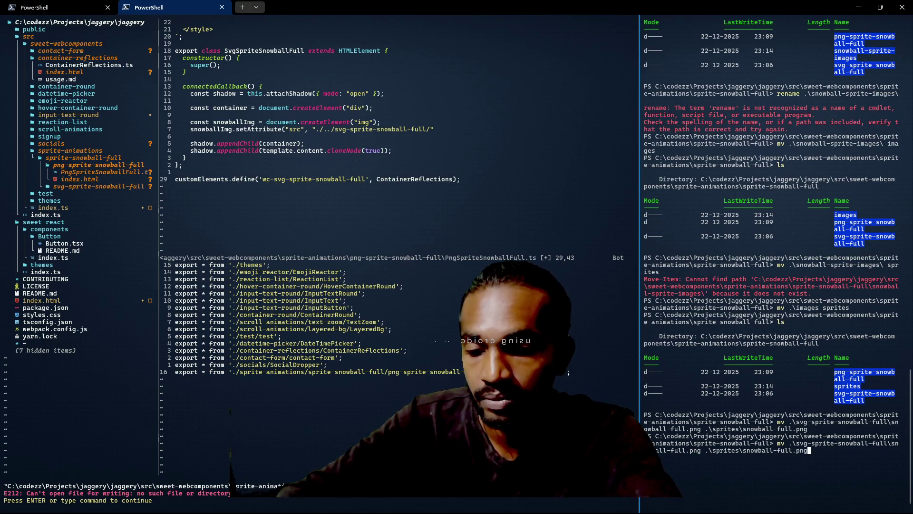
key("ctrl+Left")
key("ctrl+Left")
key("ctrl+Left")
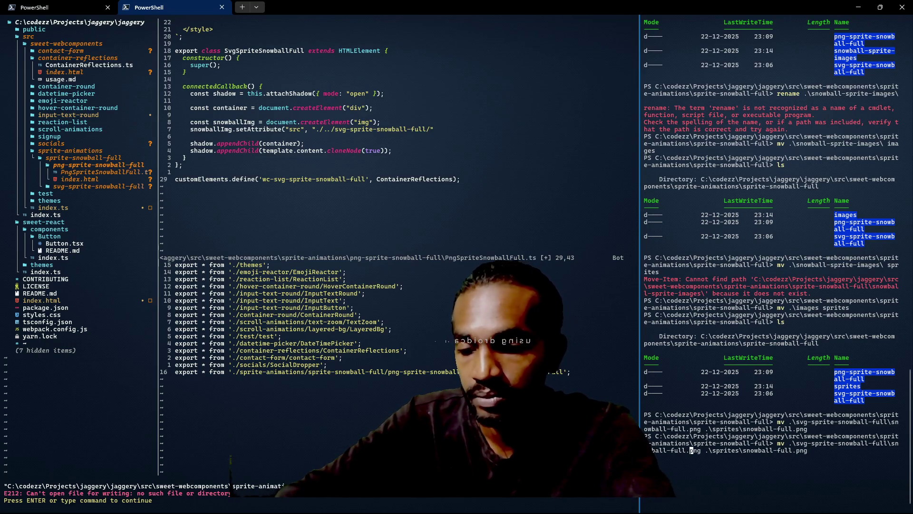
key("Delete")
key("Delete")
key("Delete")
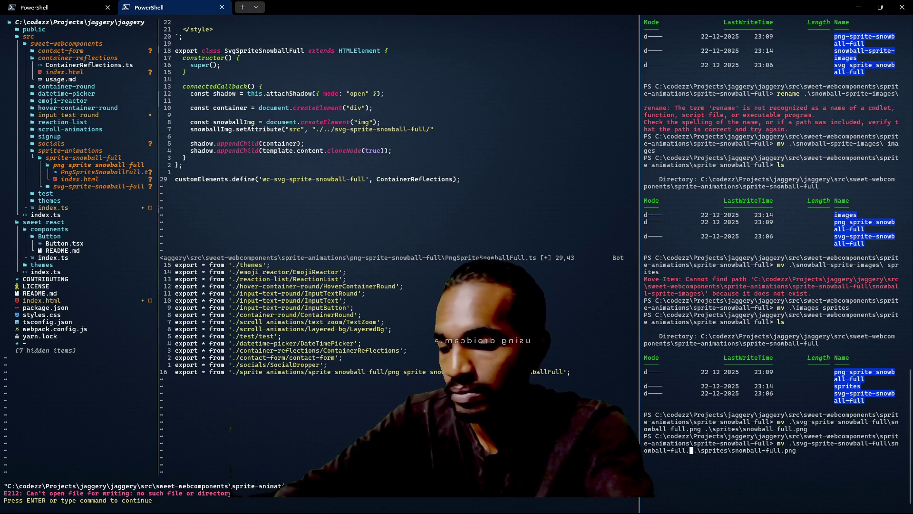
type("svg")
key("End")
key("BackSpace")
key("BackSpace")
type("svg")
key("Return")
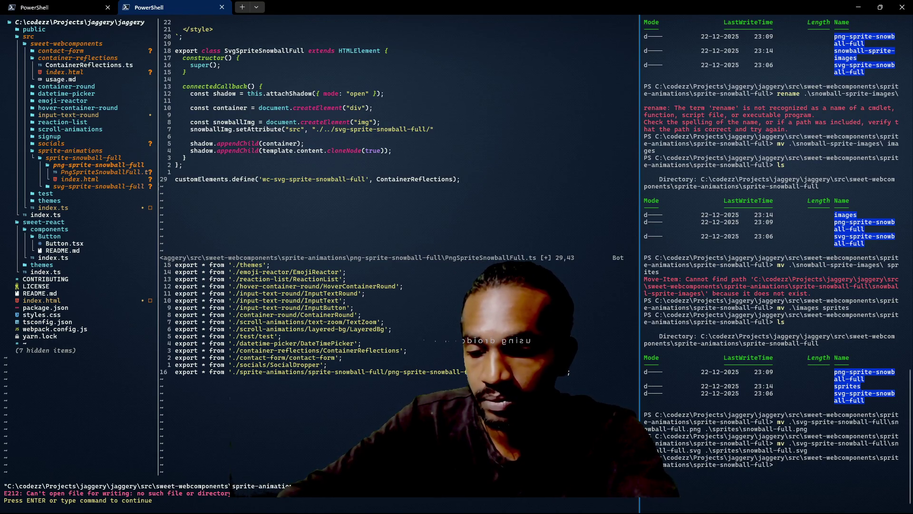
type("ls")
key("Return")
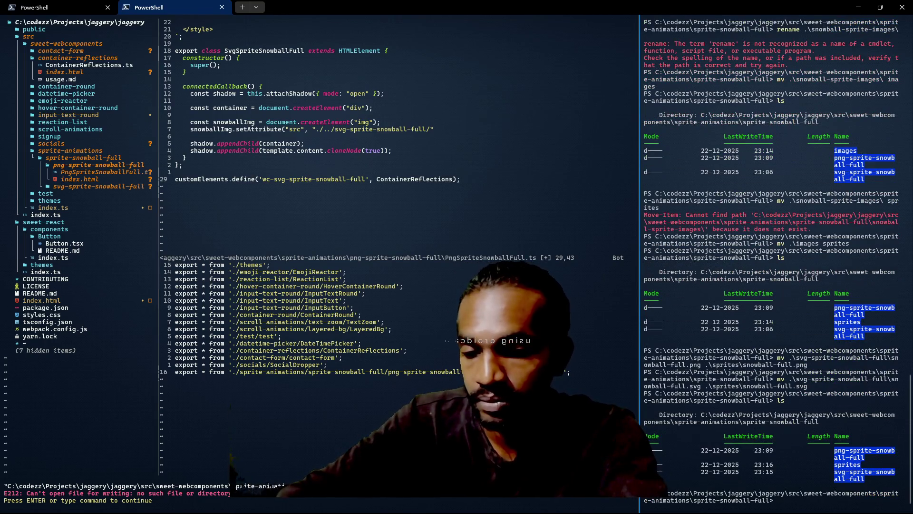
left_click(422, 278)
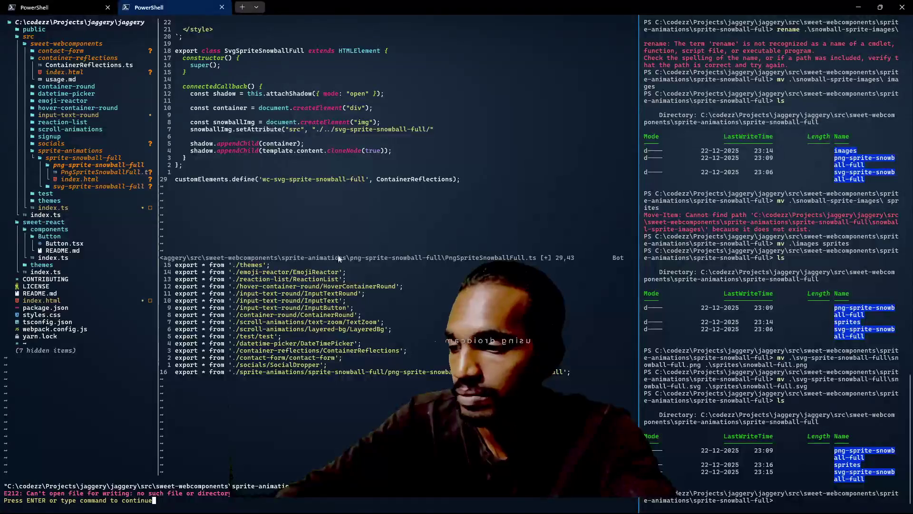
Step: Refresh NERDTree and expand the sprites and svg-sprite-snowball-full folders to reveal snowball-full.png and .svg
key("ctrl+n")
key("ctrl+n")
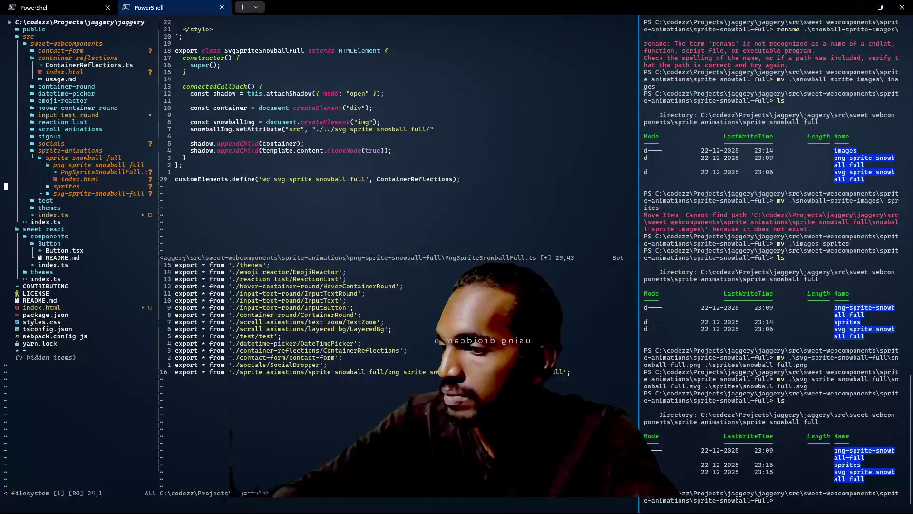
key("Return")
key("j")
key("j")
key("j")
key("Return")
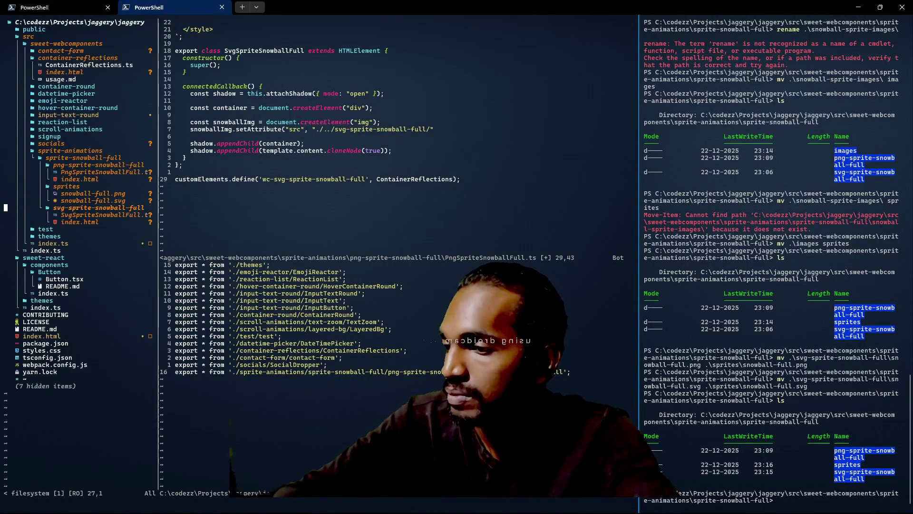
key("k")
key("k")
key("k")
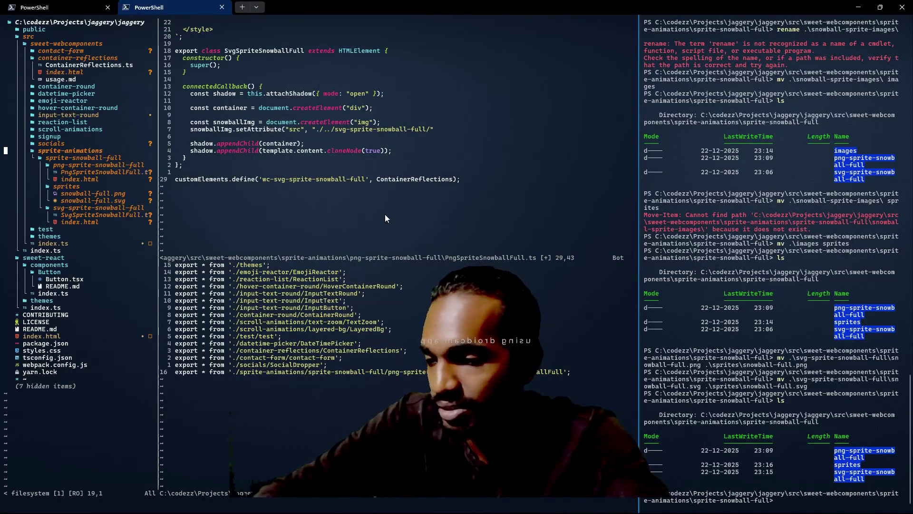
Step: Strip the image src argument on line 22, leaving setAttribute();
scroll(385, 218, "up", 1)
scroll(385, 218, "up", 1)
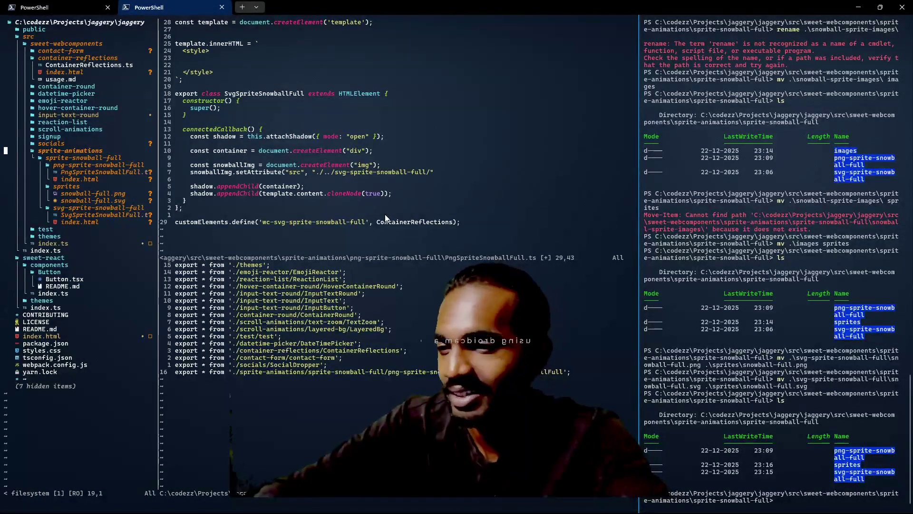
left_click(439, 173)
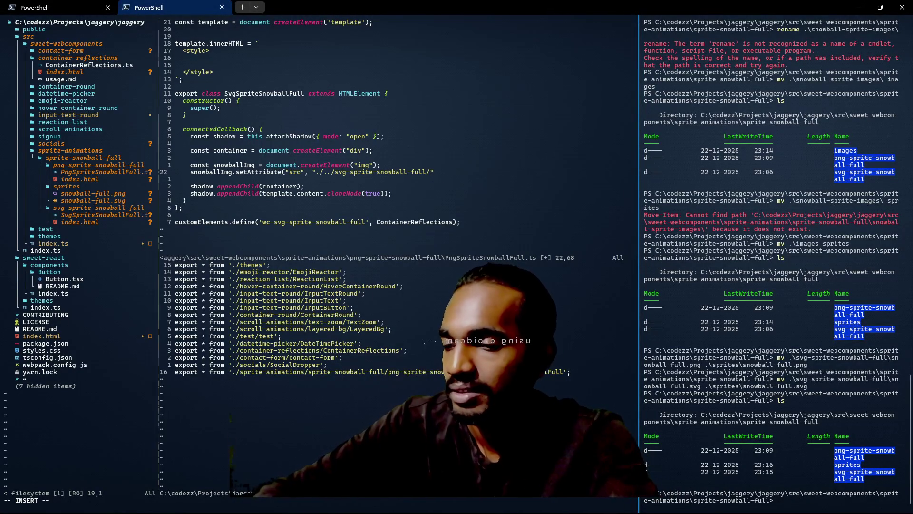
key("BackSpace")
key("BackSpace")
key("BackSpace")
key("BackSpace")
key("BackSpace")
key("BackSpace")
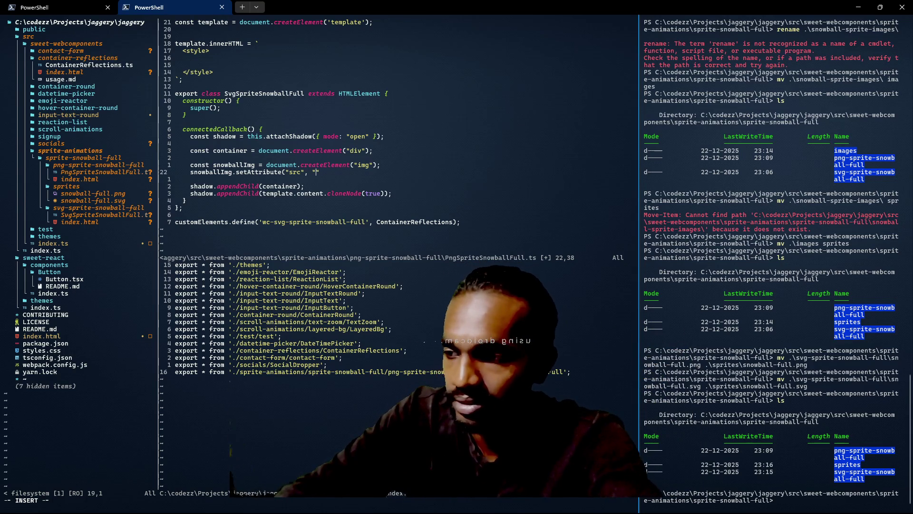
type("../")
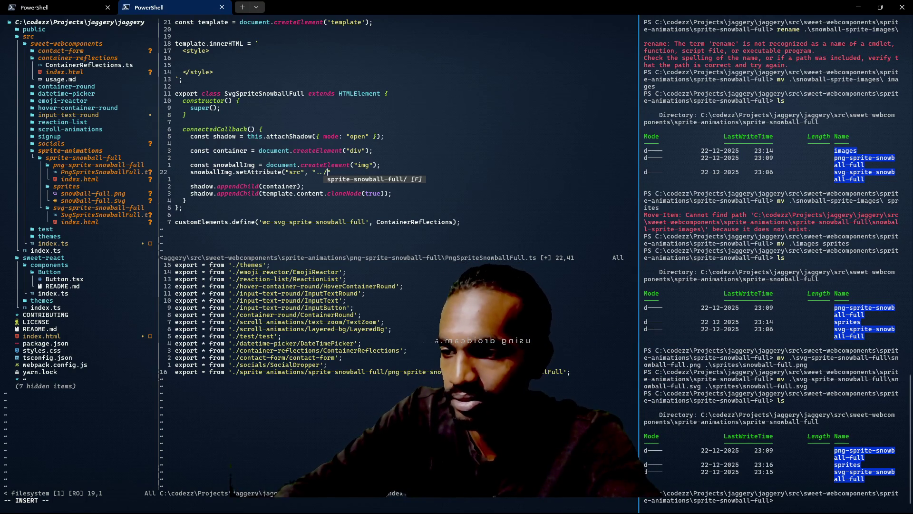
key("BackSpace")
key("BackSpace")
type("i")
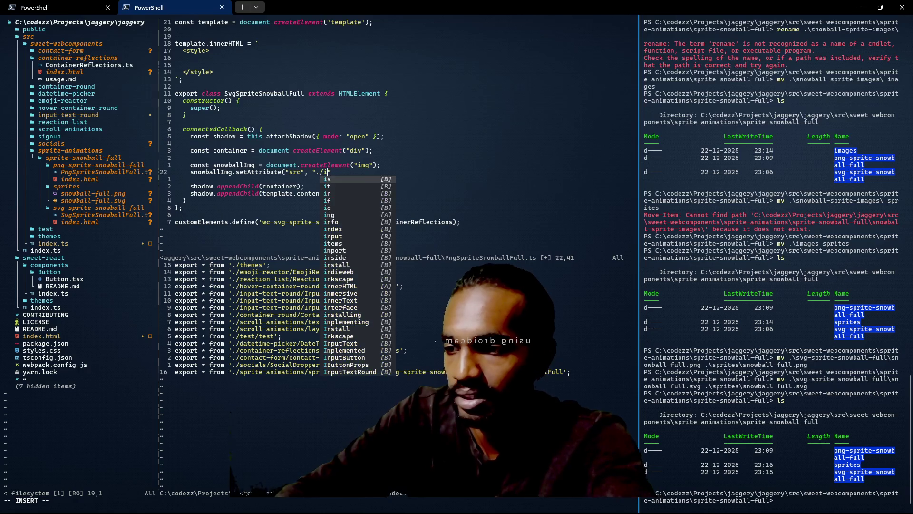
key("BackSpace")
key("BackSpace")
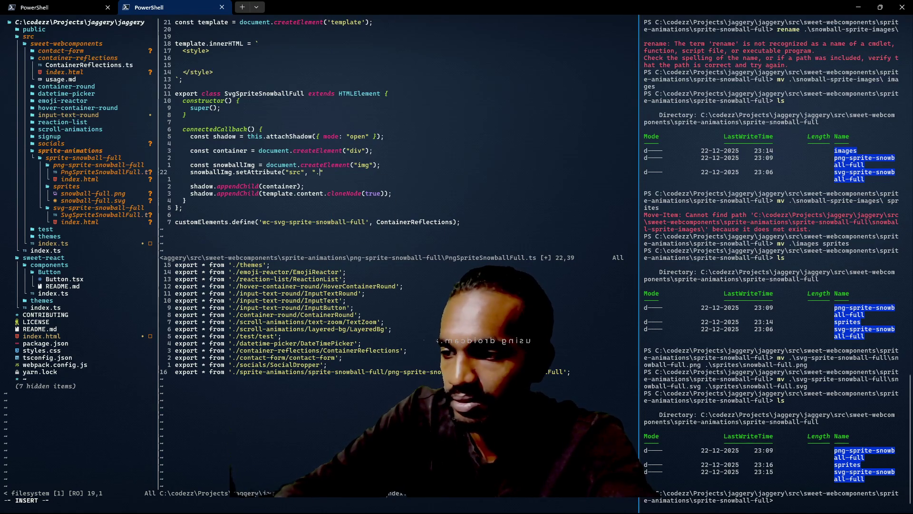
type("\"..")
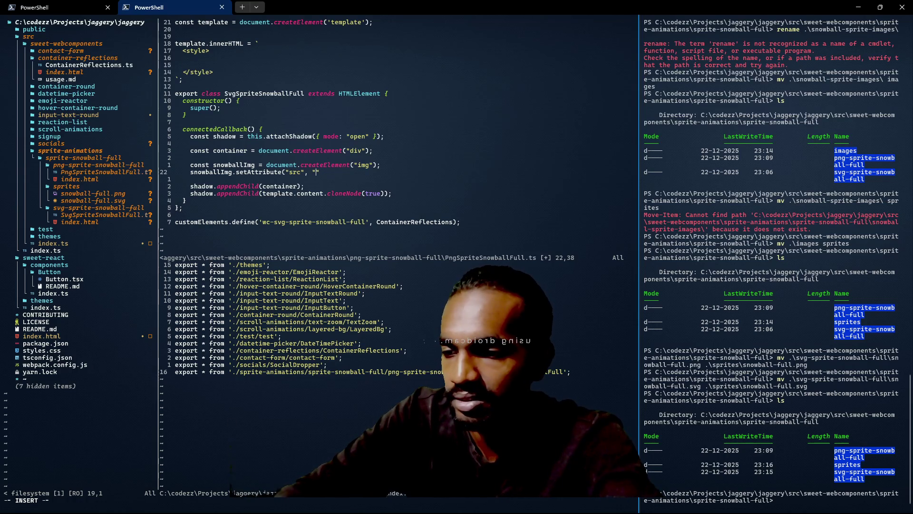
type("/")
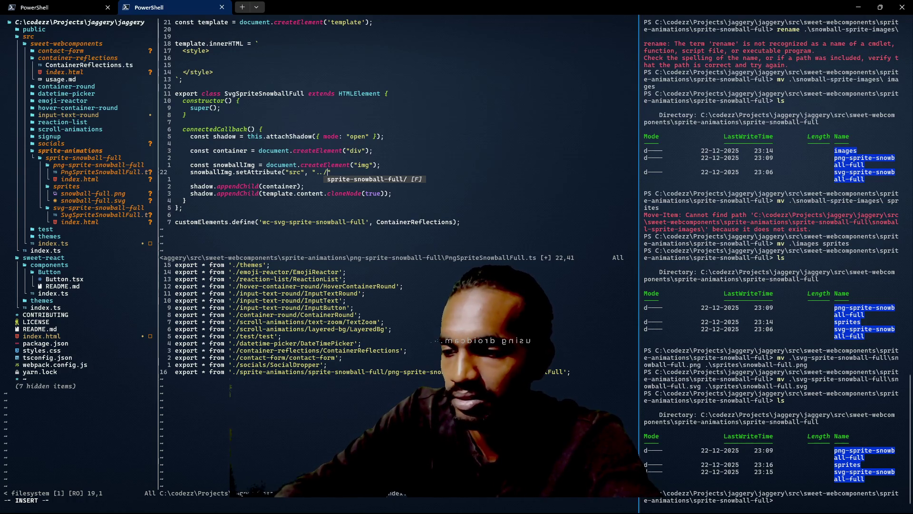
type("sp")
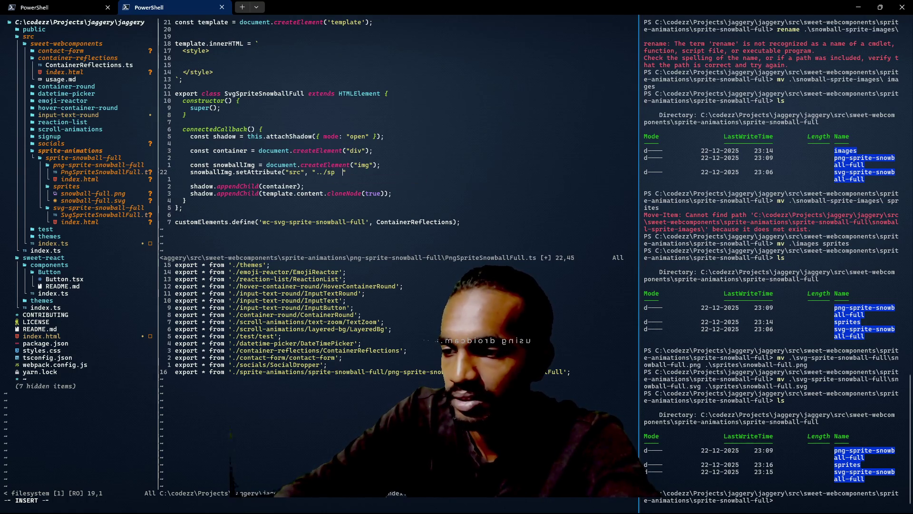
key("BackSpace")
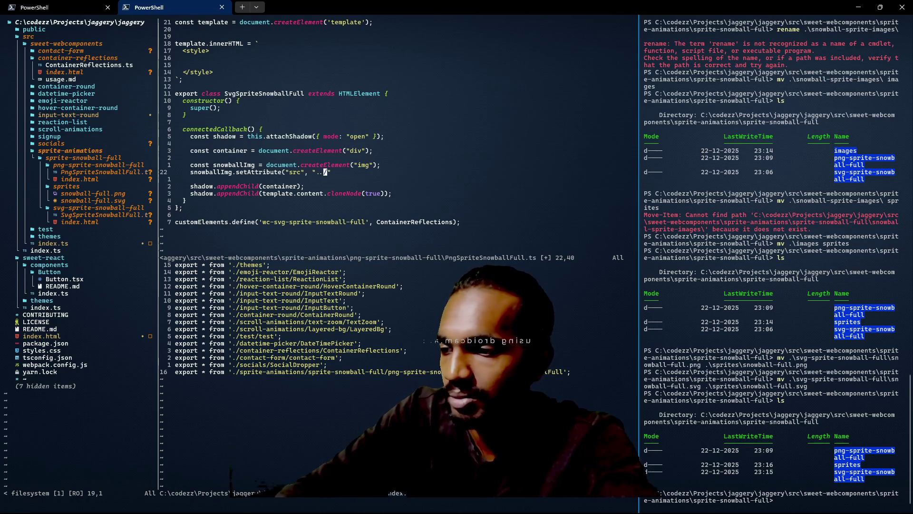
key("a")
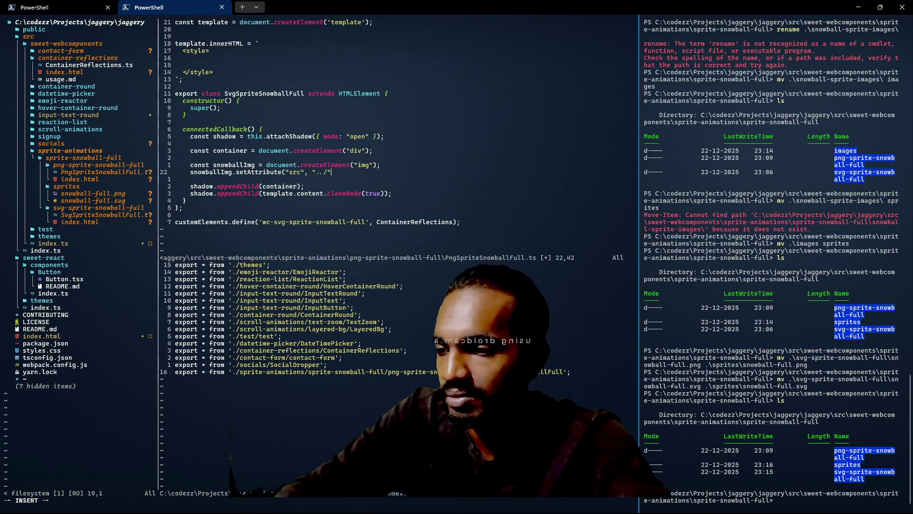
key("BackSpace")
key("BackSpace")
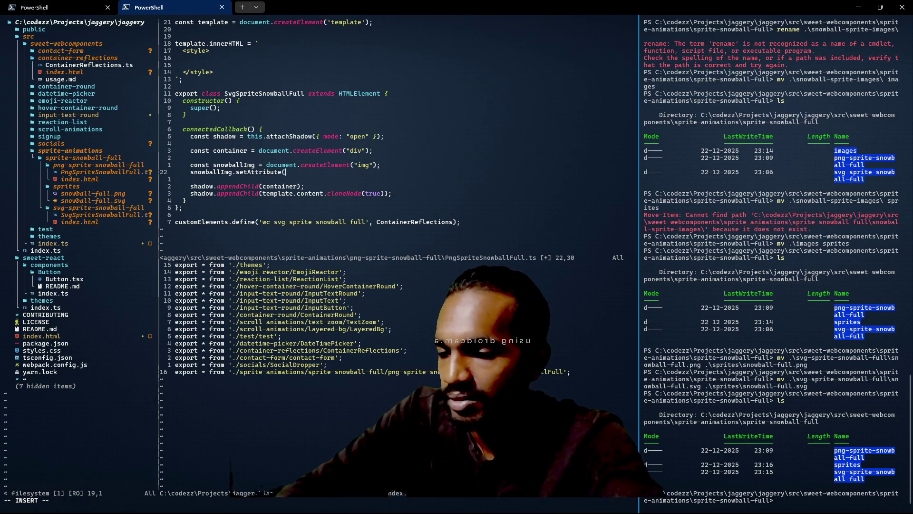
type(");")
key("Escape")
Step: Try saving with :w, dismiss the E212 error, and close the PngSpriteSnowballFull.ts split
type(":w")
key("Return")
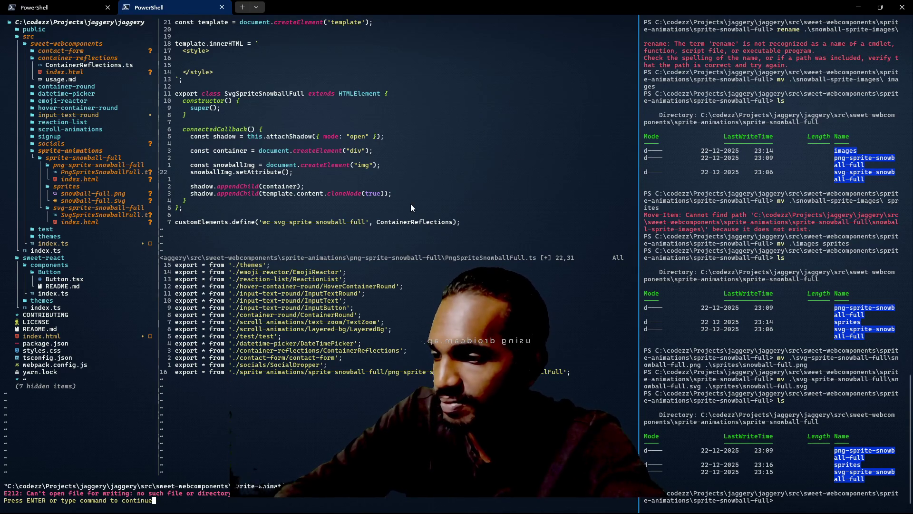
key("Return")
key("c")
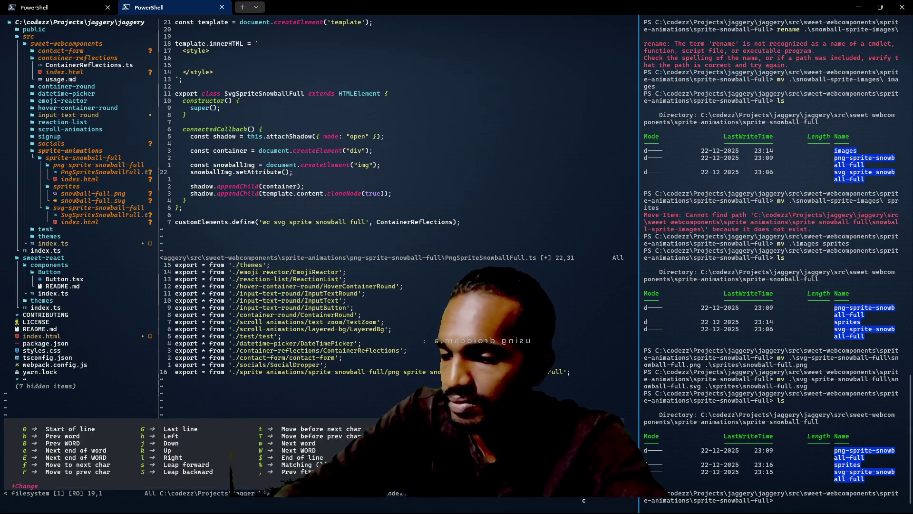
key("Escape")
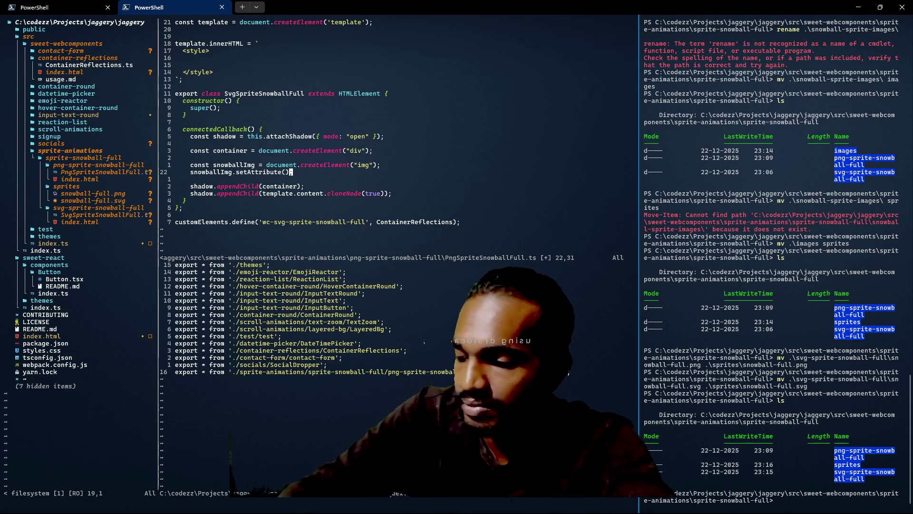
key("ctrl+w")
key("q")
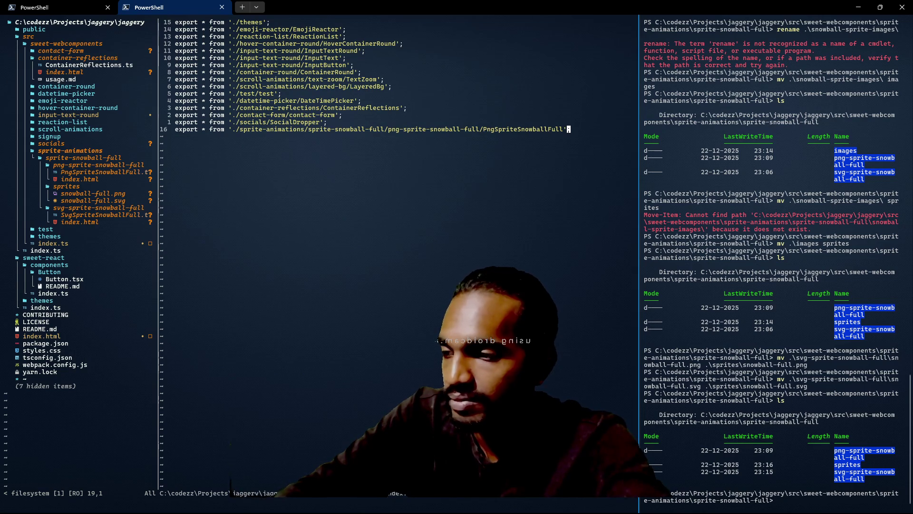
Step: Open PngSpriteSnowballFull.ts from the project file listing
left_click(94, 175)
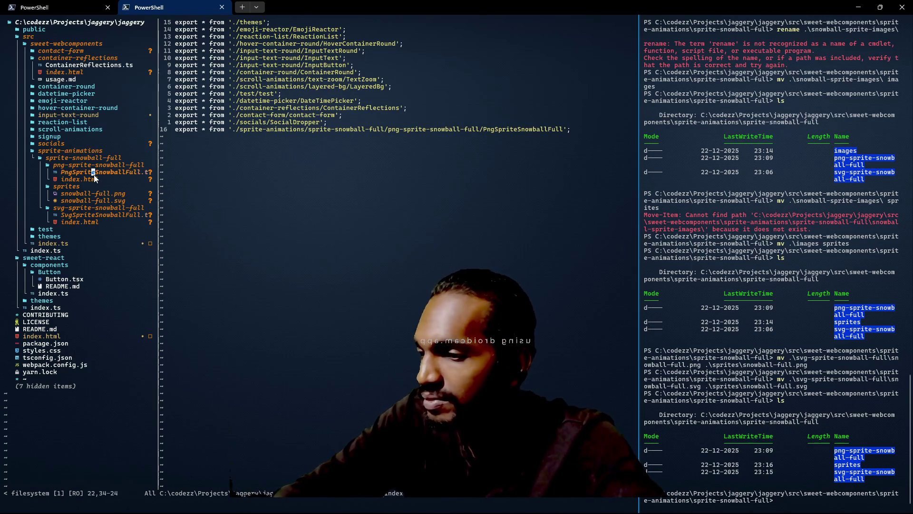
key("j")
key("j")
key("k")
key("Return")
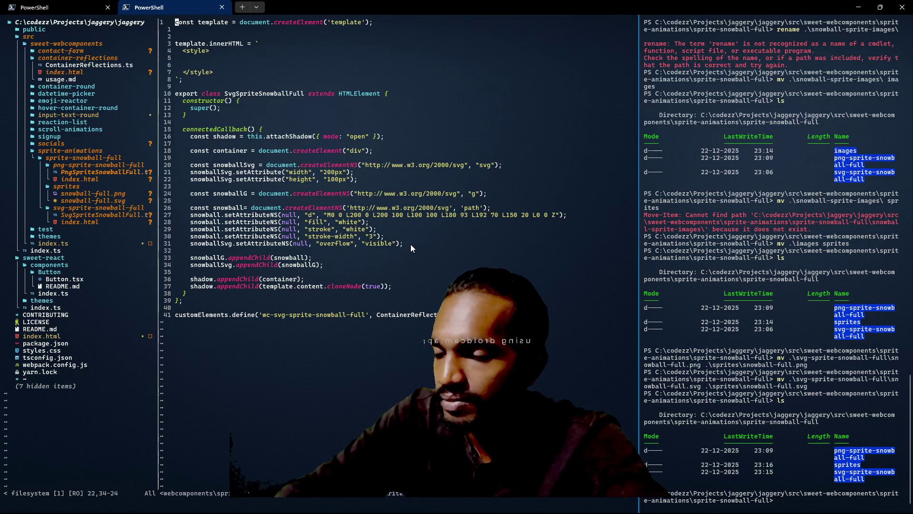
Step: Delete the snowballSvg, snowballG and snowball path setup lines starting at line 21
mouse_move(412, 244)
left_mouse_down()
mouse_move(166, 177)
mouse_move(87, 167)
left_mouse_up()
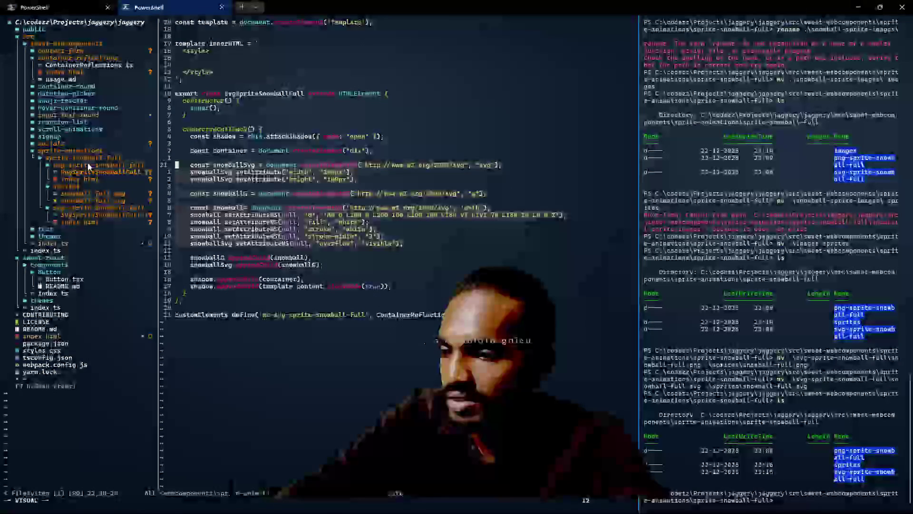
key("Escape")
key("g")
key("g")
key("2")
key("1")
key("shift+g")
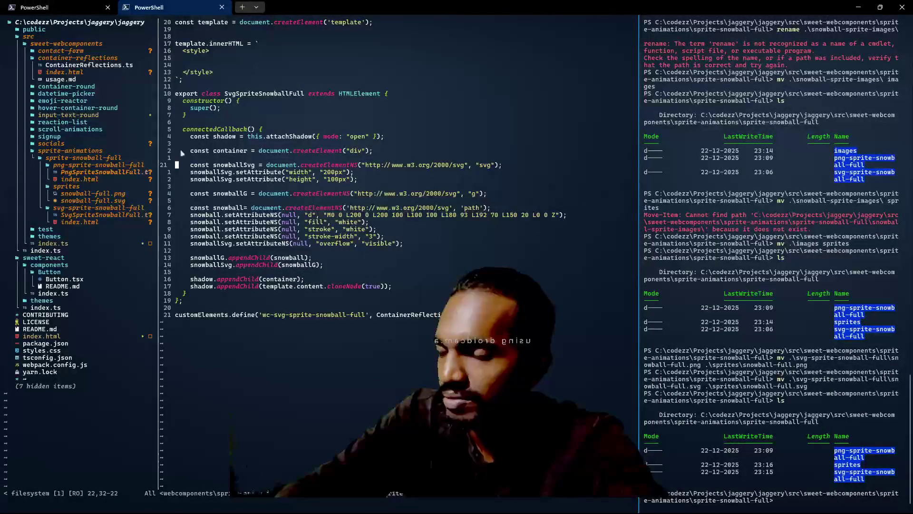
key("shift+v")
key("j")
key("j")
key("j")
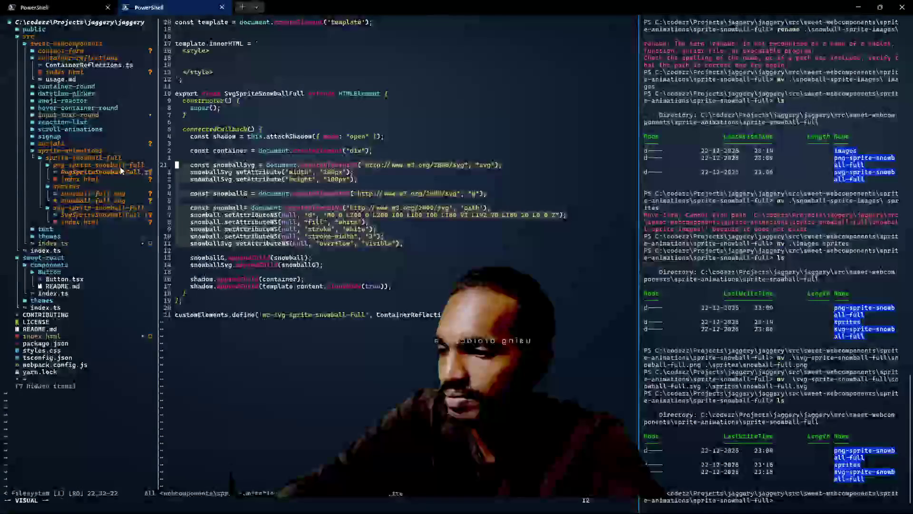
key("d")
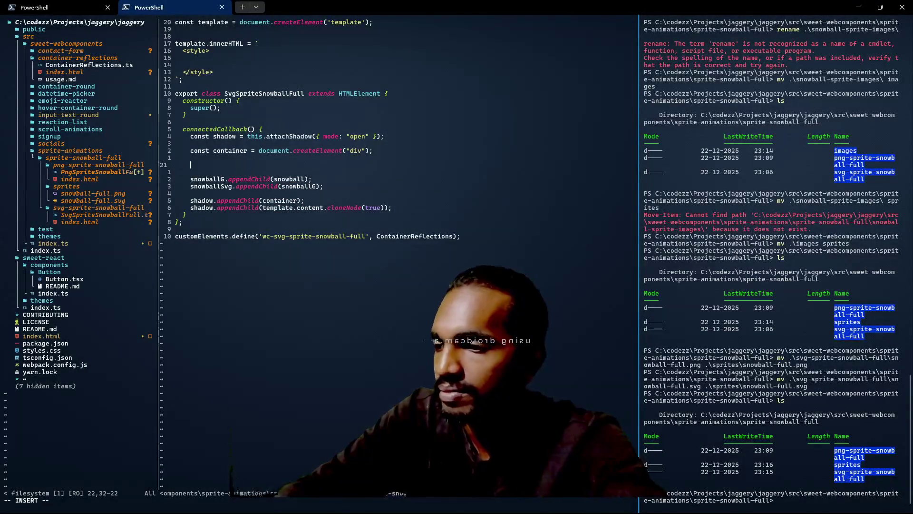
Step: Declare const snowballPng = document.createElement("img");
type("Sconst")
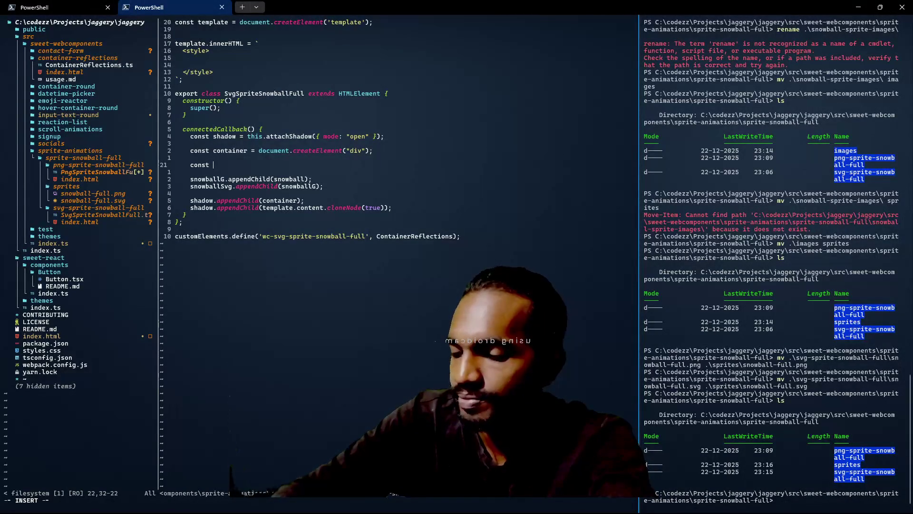
type("png")
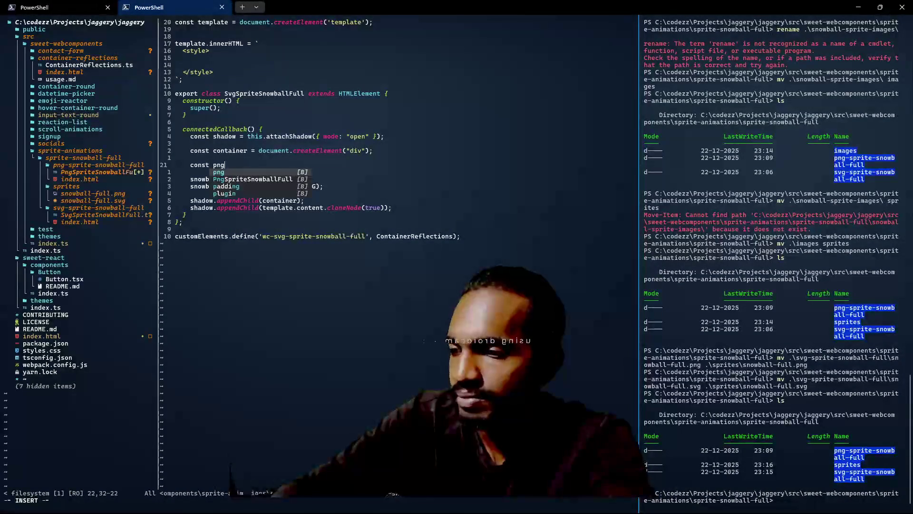
type("Image = d")
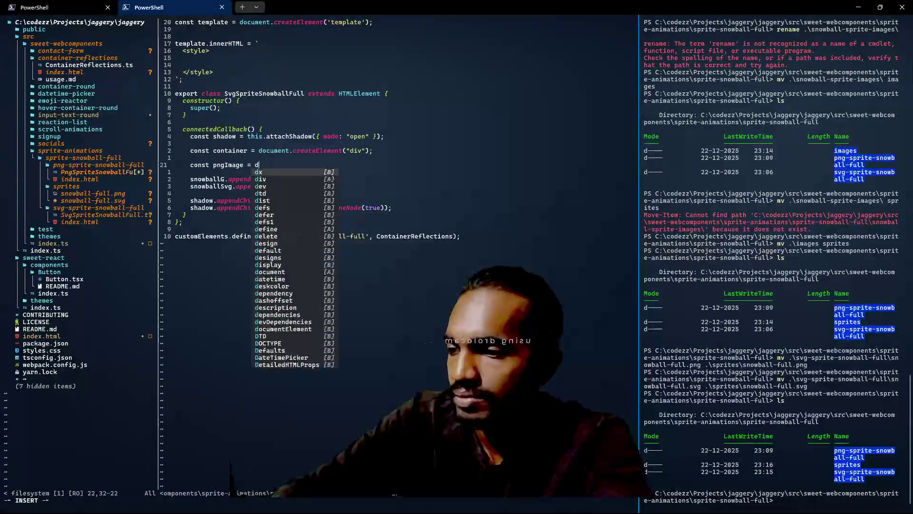
key("BackSpace")
key("BackSpace")
key("BackSpace")
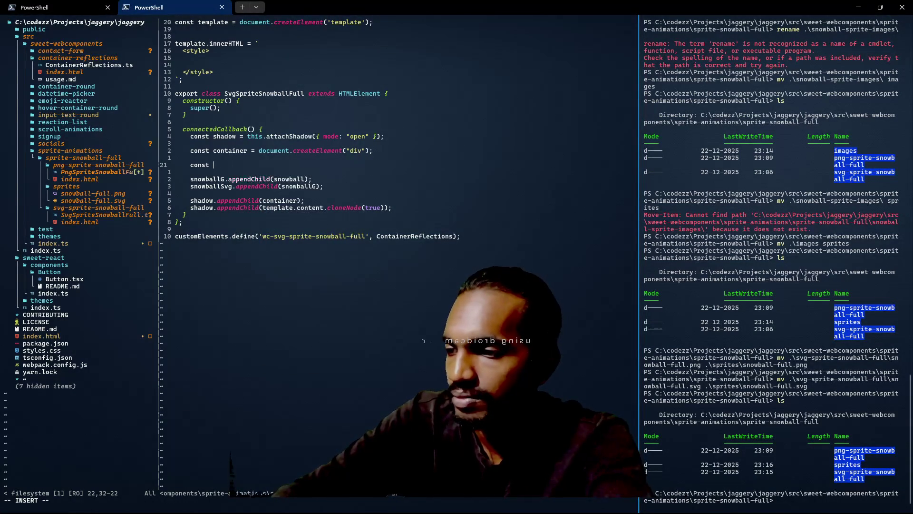
type("snowbal")
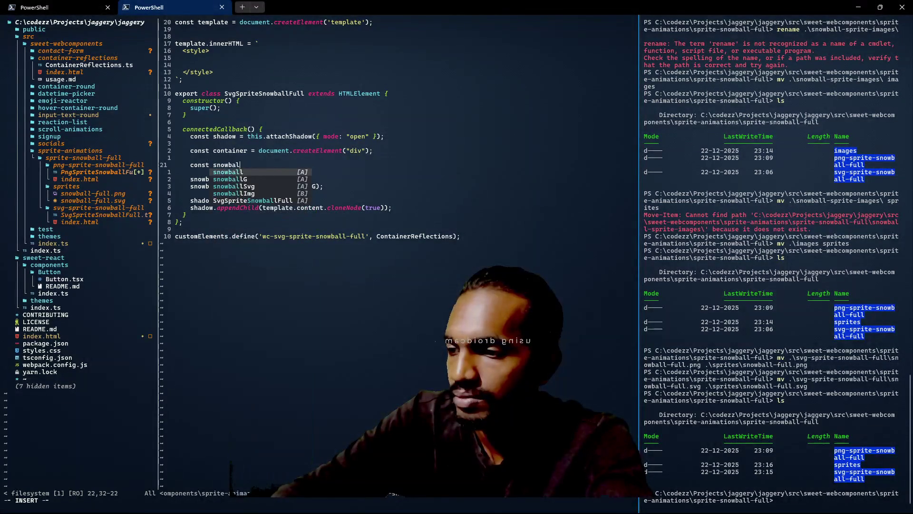
type("lPng = docu")
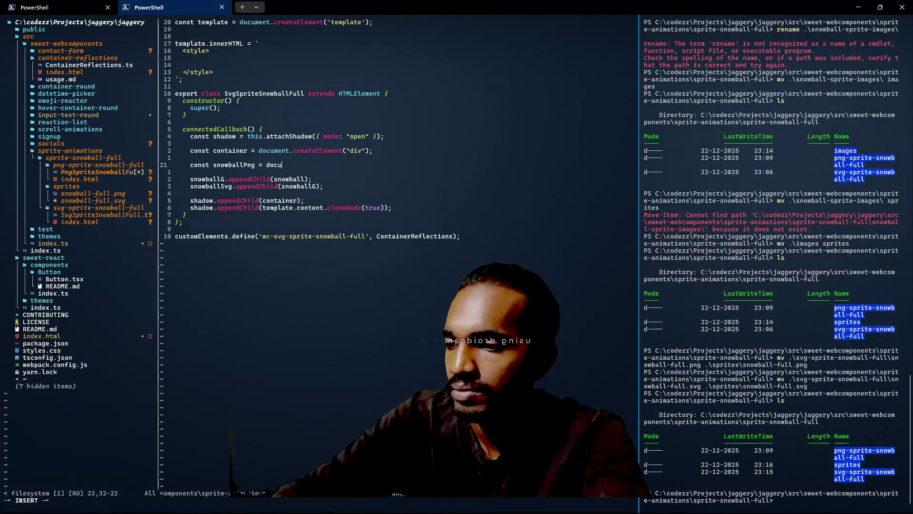
type("ment.createE")
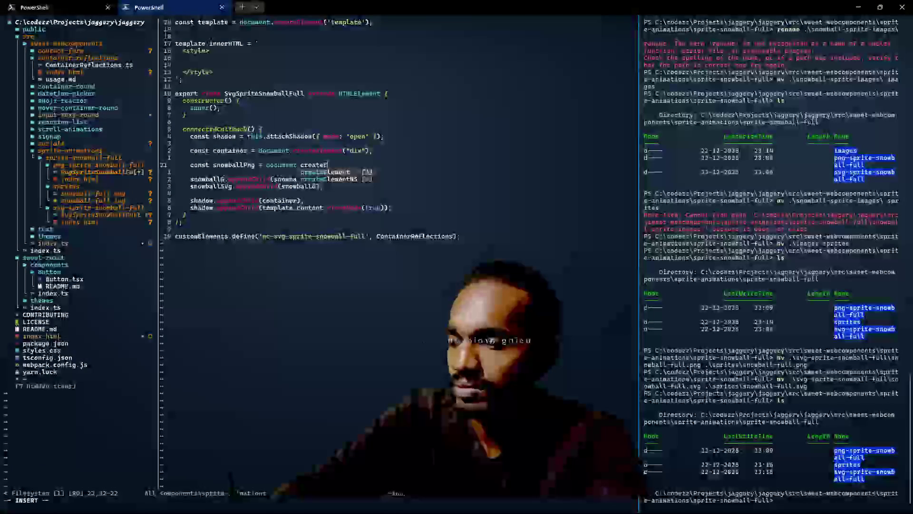
key("Return")
type("(\"img\"")
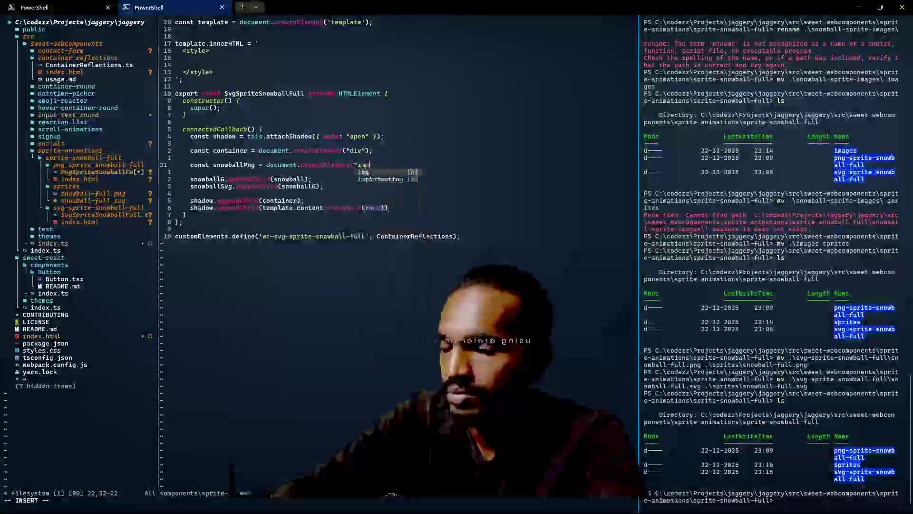
type(");")
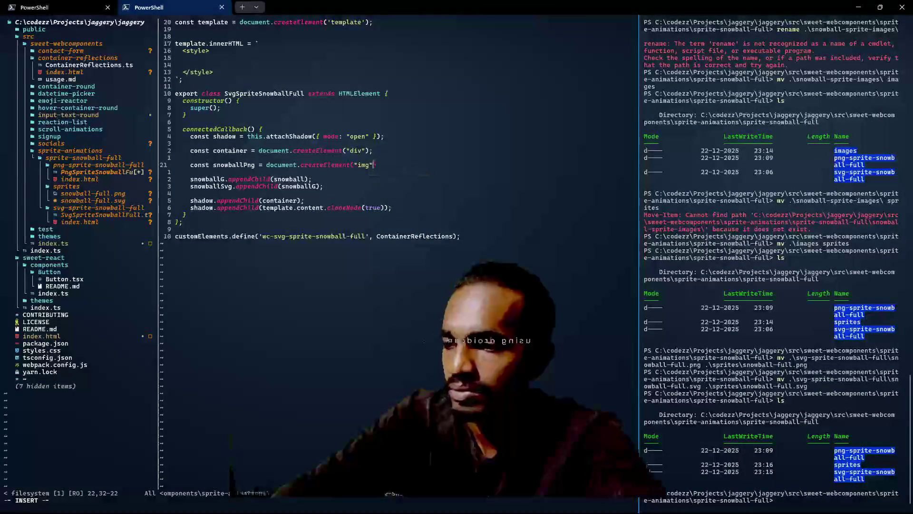
key("Return")
Step: Add snowball.setAttribute("src", "../sprites/snowball-full.png") on line 22, fixing typos along the way
key("ctrl+F12")
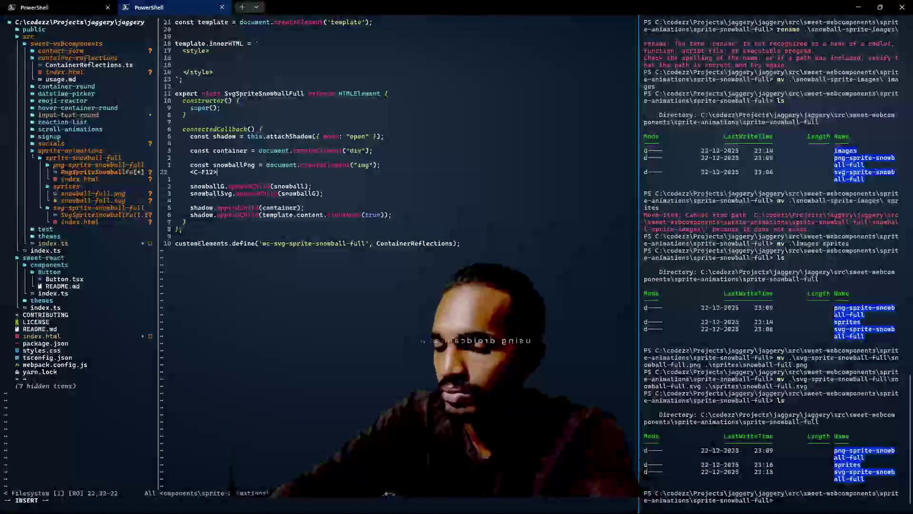
key("BackSpace")
key("BackSpace")
key("BackSpace")
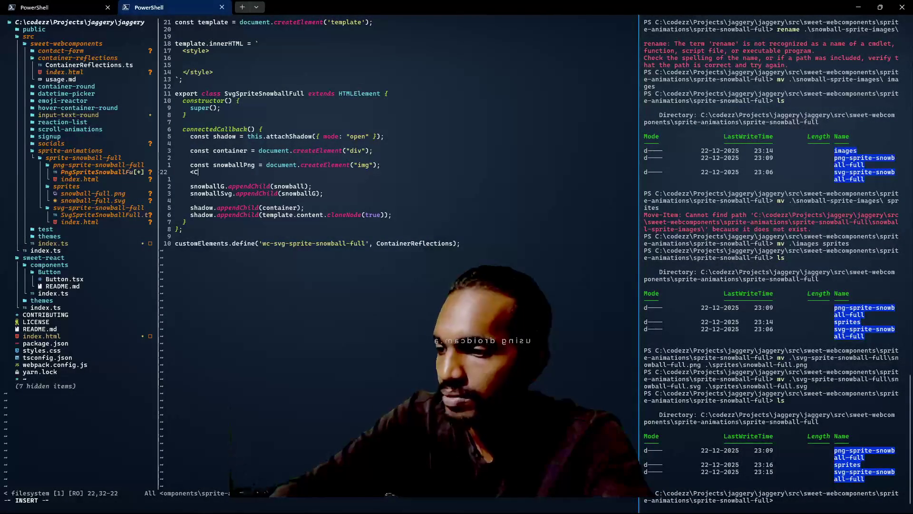
type("const")
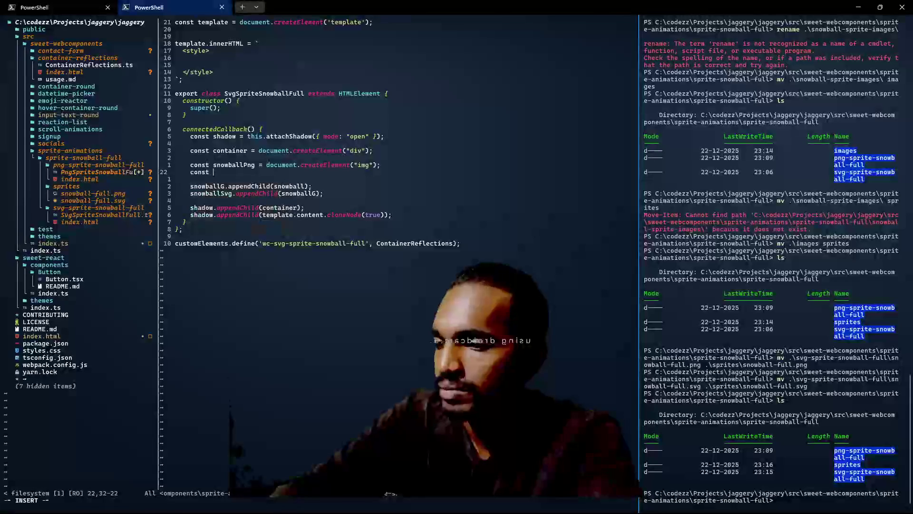
type("sn")
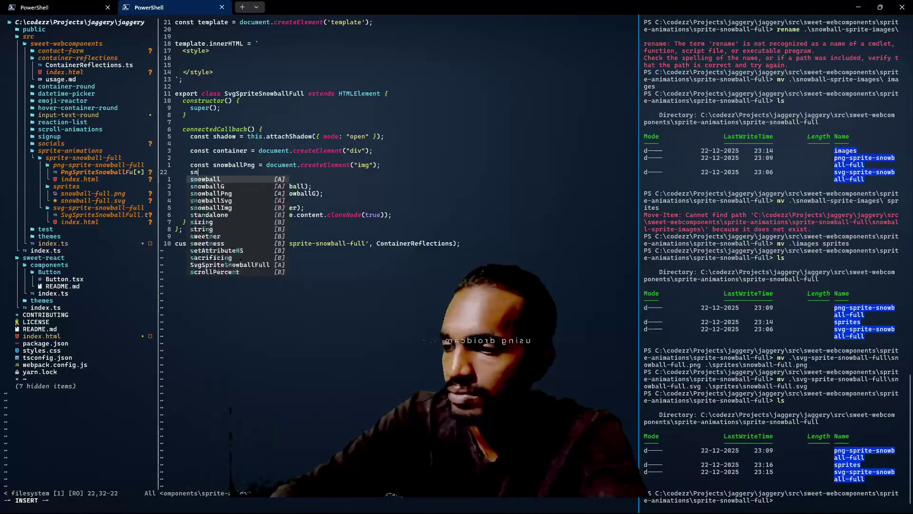
type("oqwwball")
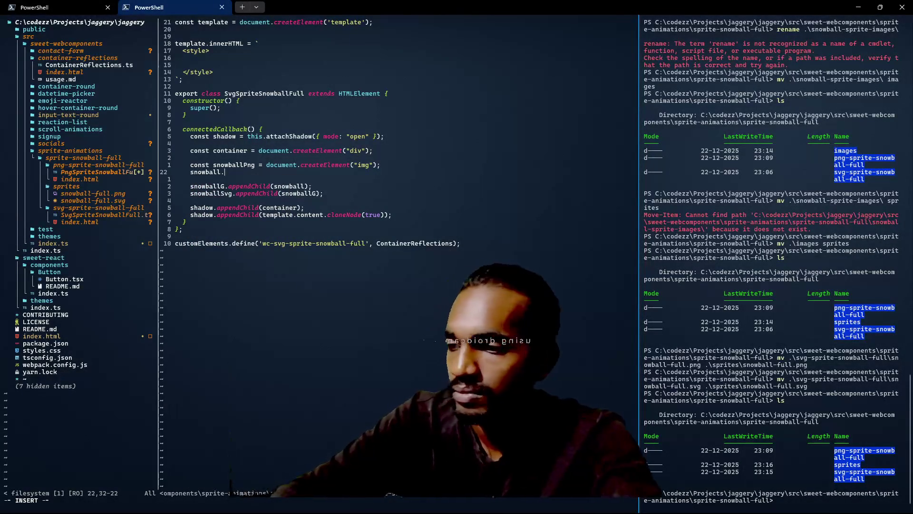
type(".ser")
key("BackSpace")
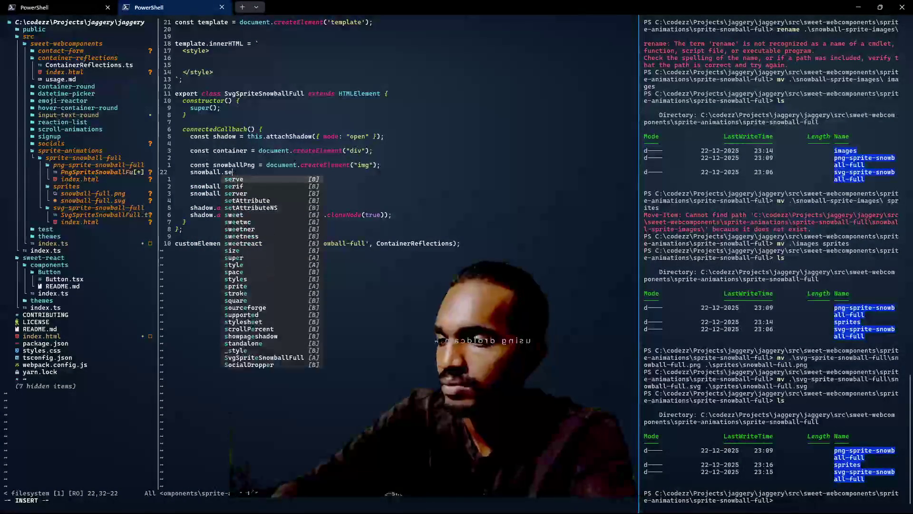
type("t")
key("Return")
type("(")
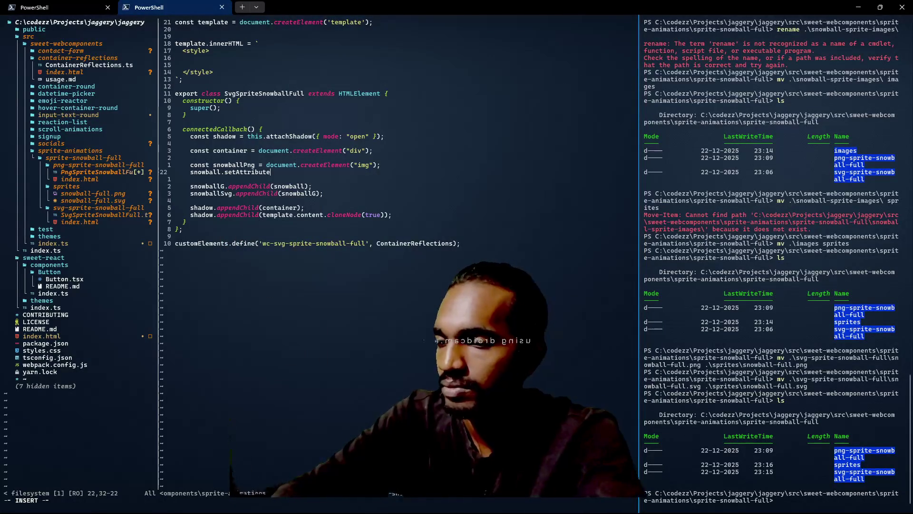
type("\"S")
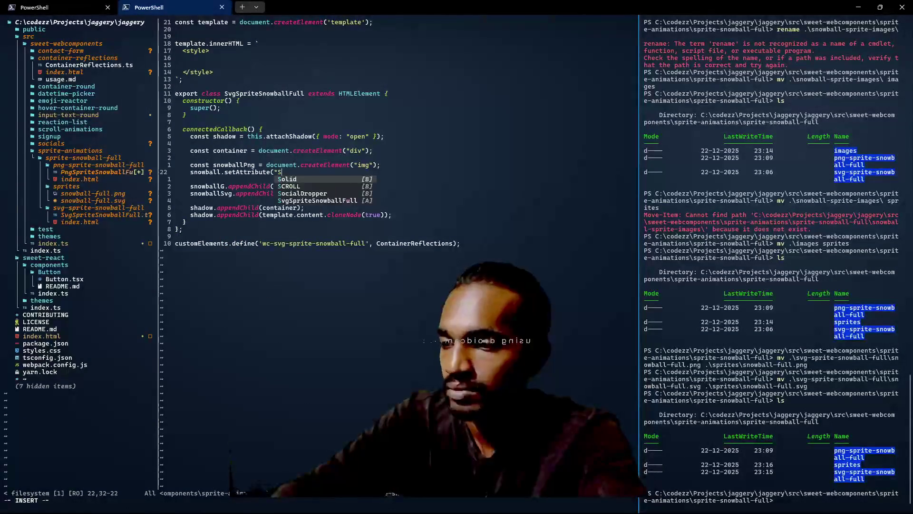
key("BackSpace")
type("serc")
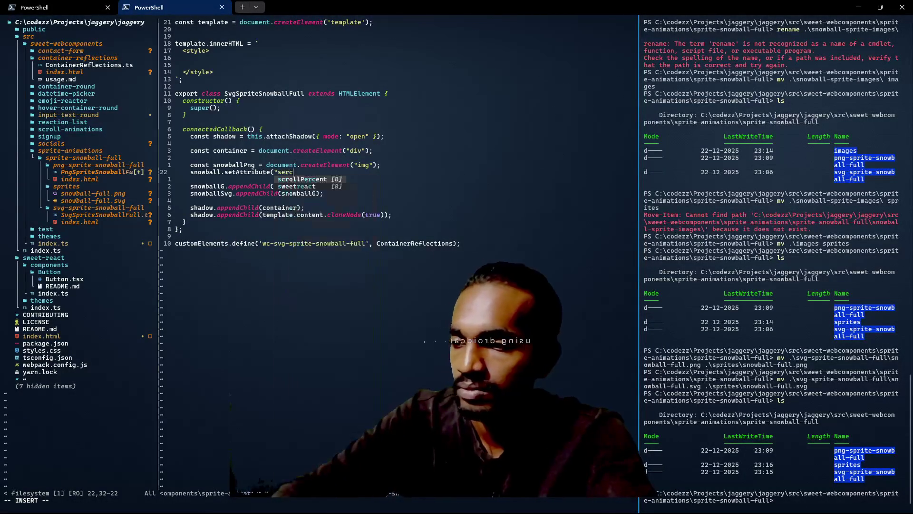
key("BackSpace")
key("BackSpace")
key("BackSpace")
type("rc\", \"")
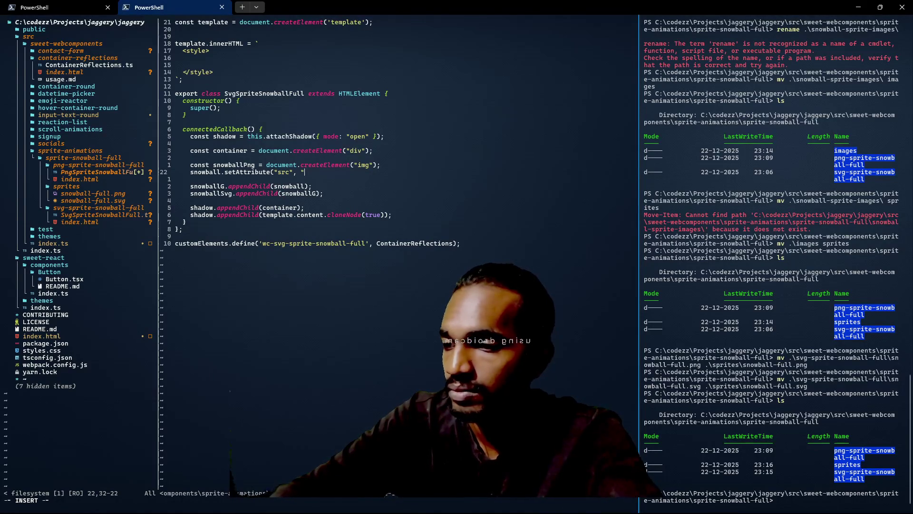
type("./")
key("BackSpace")
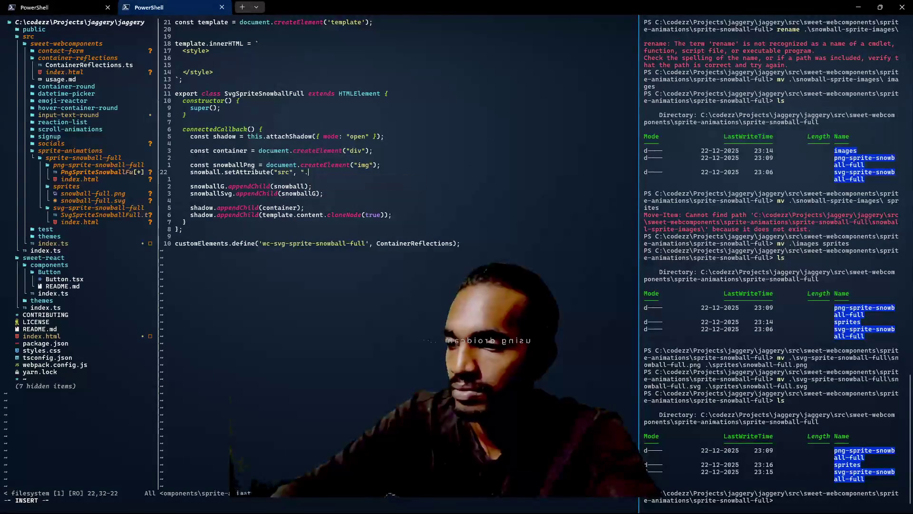
type("./sprites/")
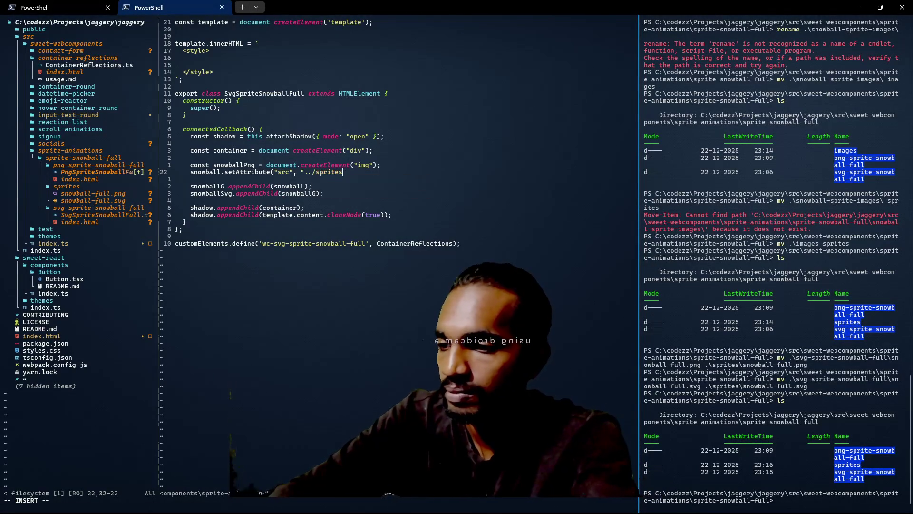
key("ctrl+n")
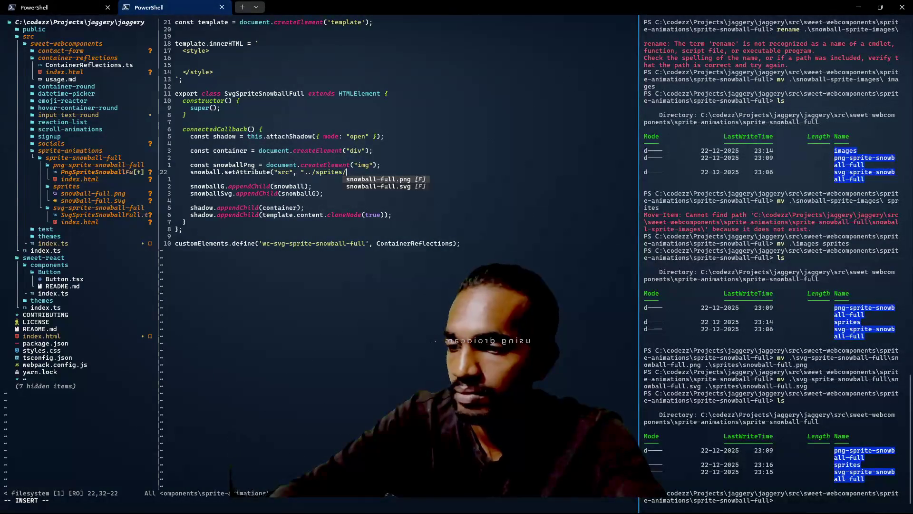
key("ctrl+y")
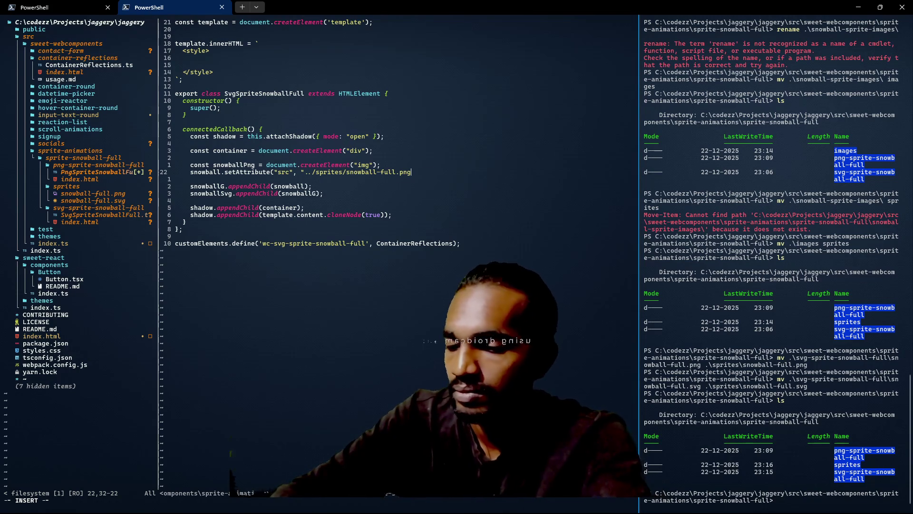
key("BackSpace")
key("BackSpace")
key("BackSpace")
type("\"")
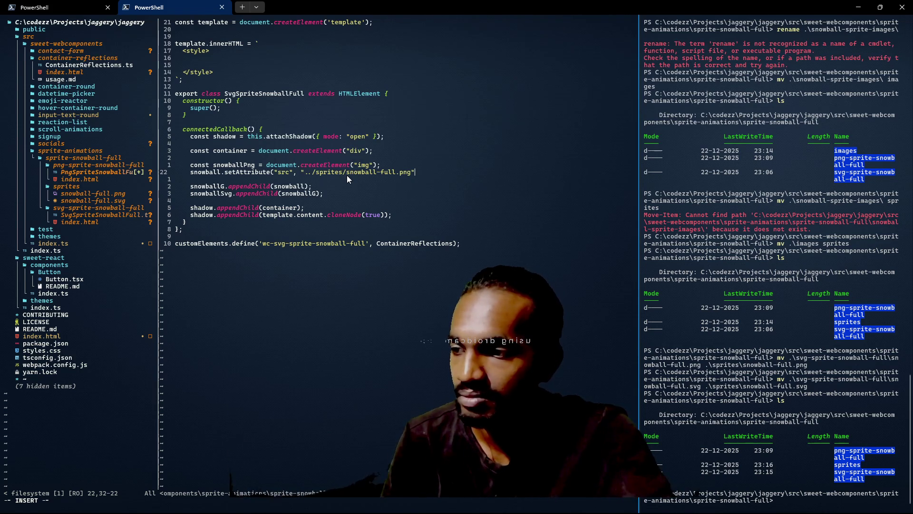
type(")")
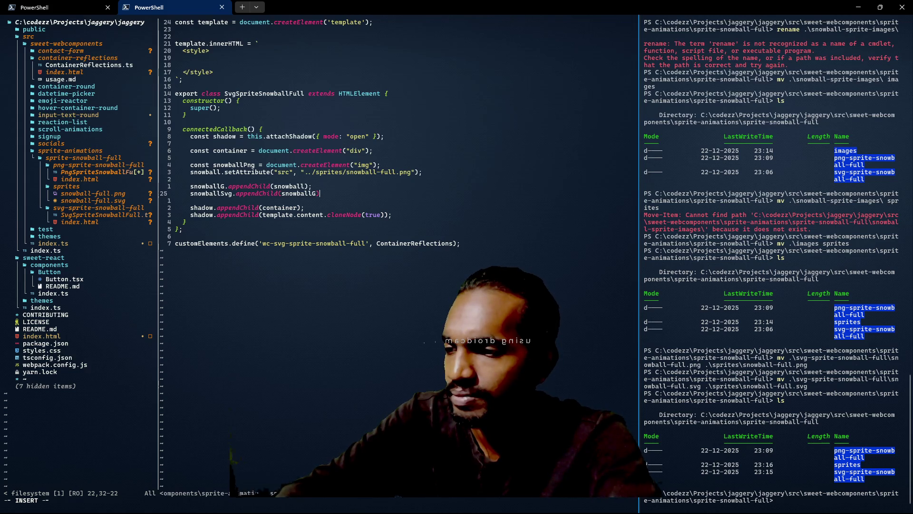
Step: Swap the snowballG/snowballSvg appendChild lines for container.appendChild(snowballPng); and write the file with :w
key("BackSpace")
key("BackSpace")
key("BackSpace")
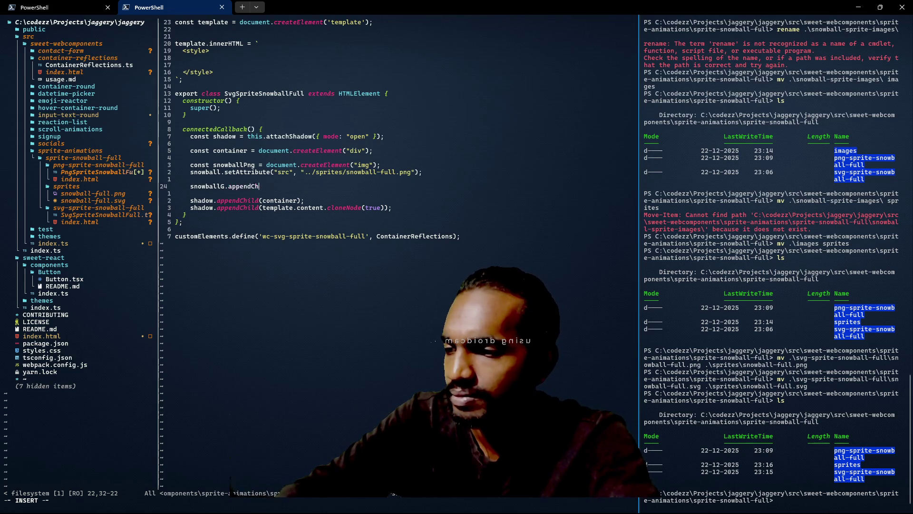
type("co")
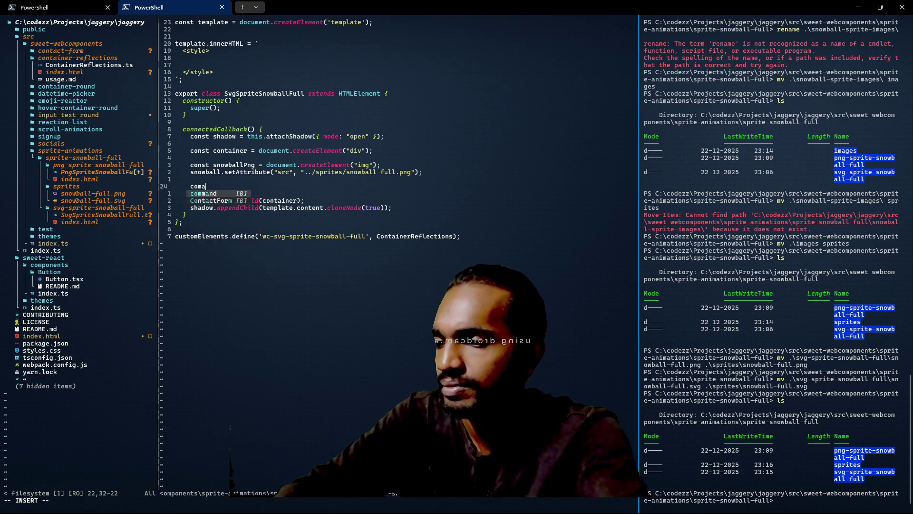
type("ntaine")
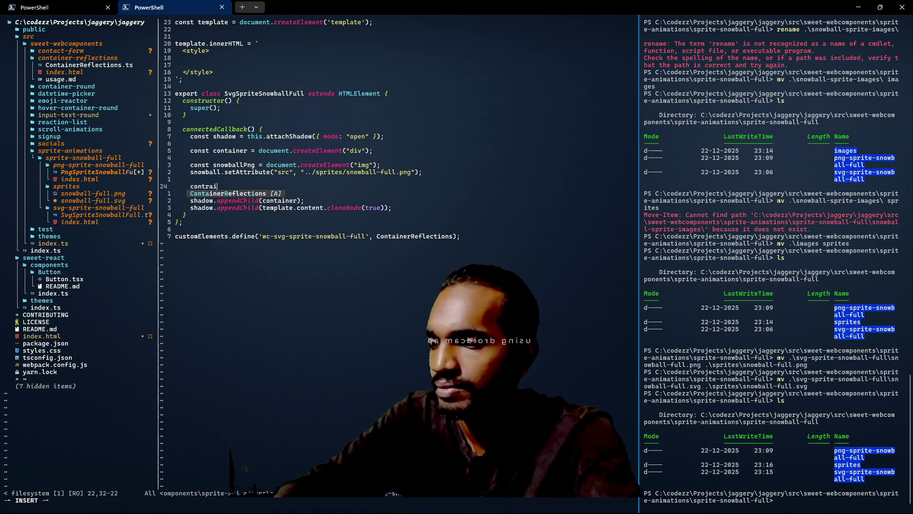
type("r.")
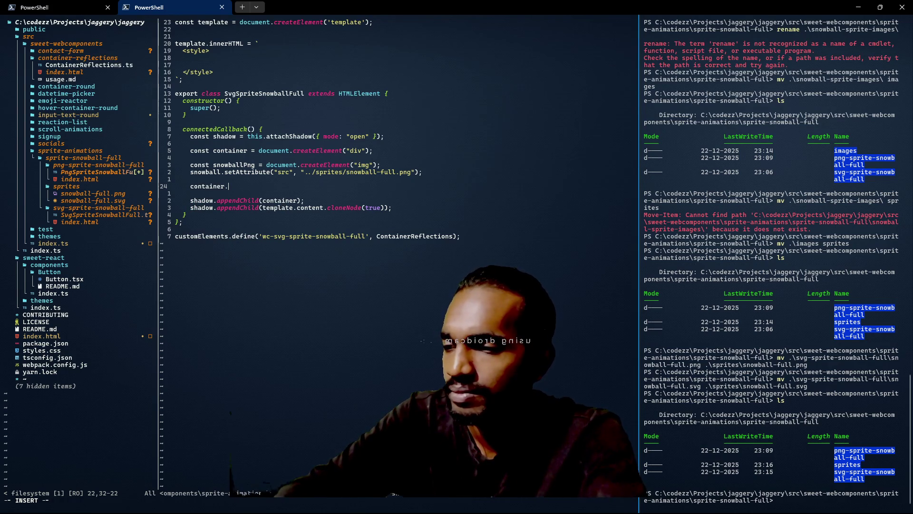
type("append")
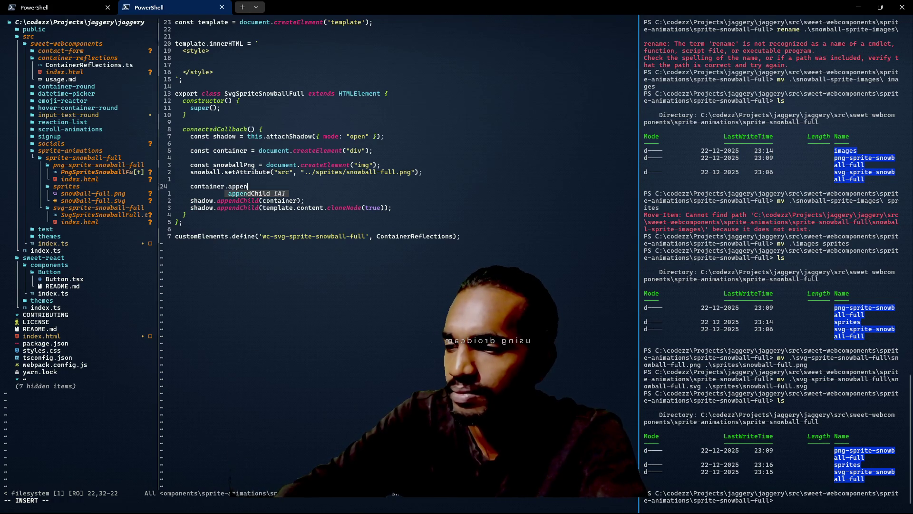
key("Tab")
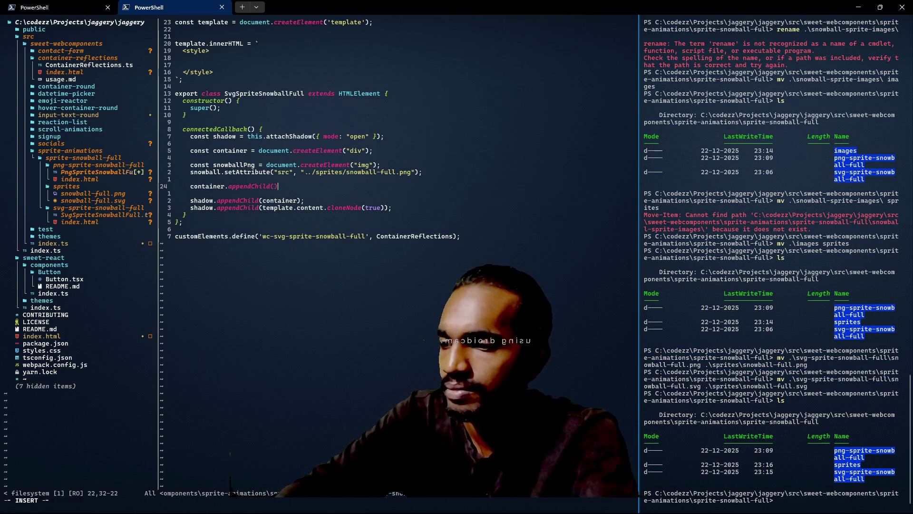
type("(sno")
key("Tab")
key("Tab")
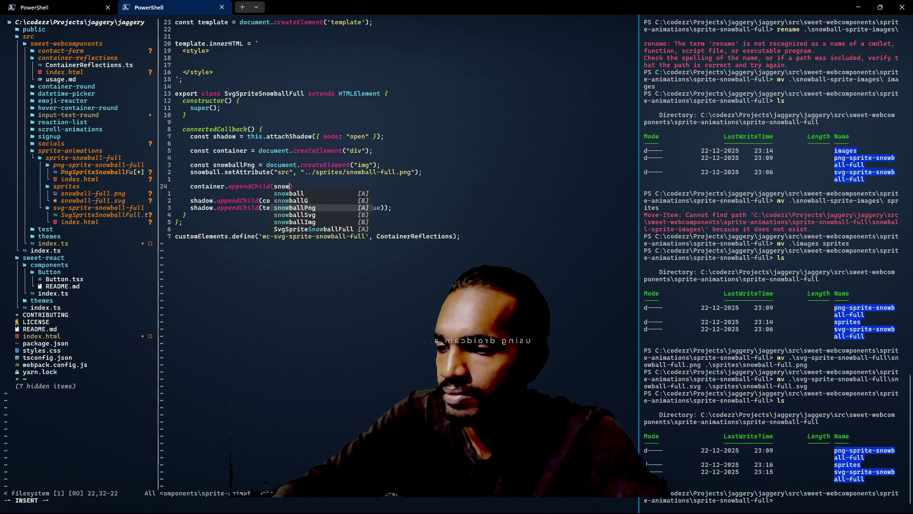
key("Return")
type(";")
key("Escape")
type(":w")
key("Return")
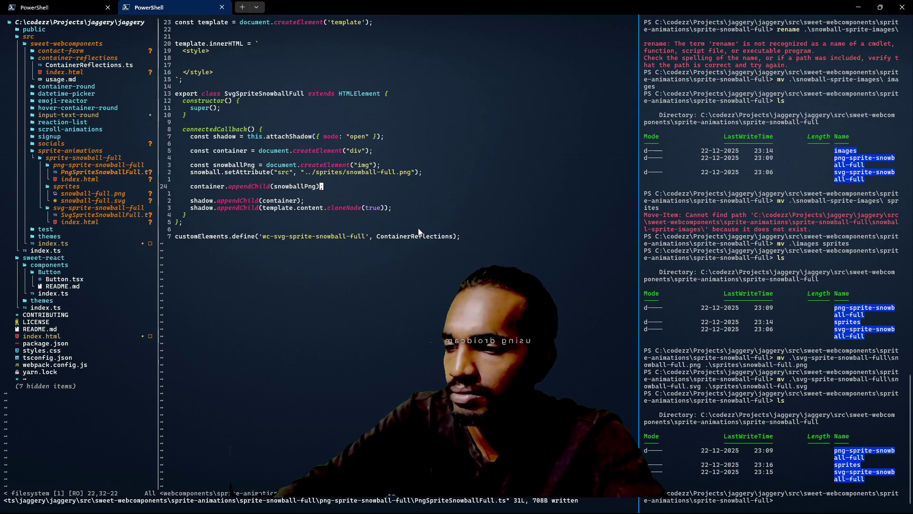
Step: Change the tag to wc-png-sprite-snowball-full and the class to PngSpriteSnowballFull, then save
left_click(282, 236)
type("ciwpng")
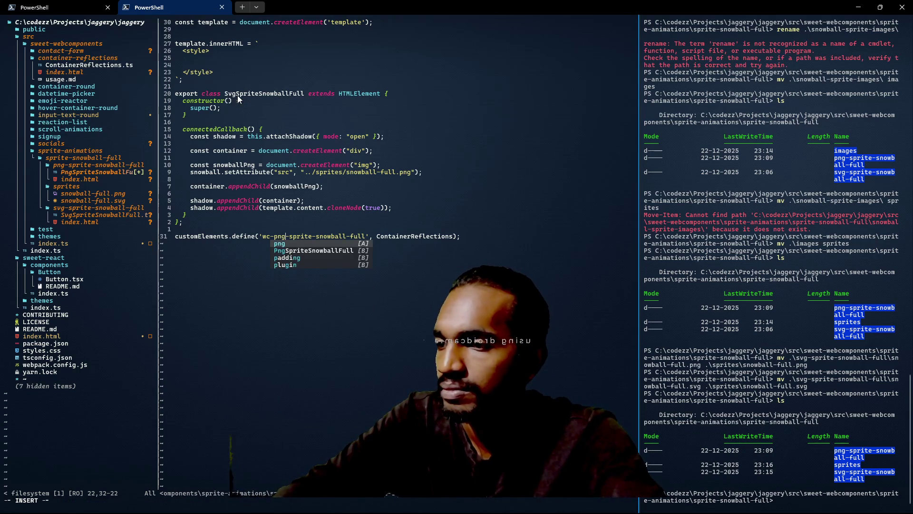
left_click(231, 96)
key("Escape")
type("ciwPn")
type("g")
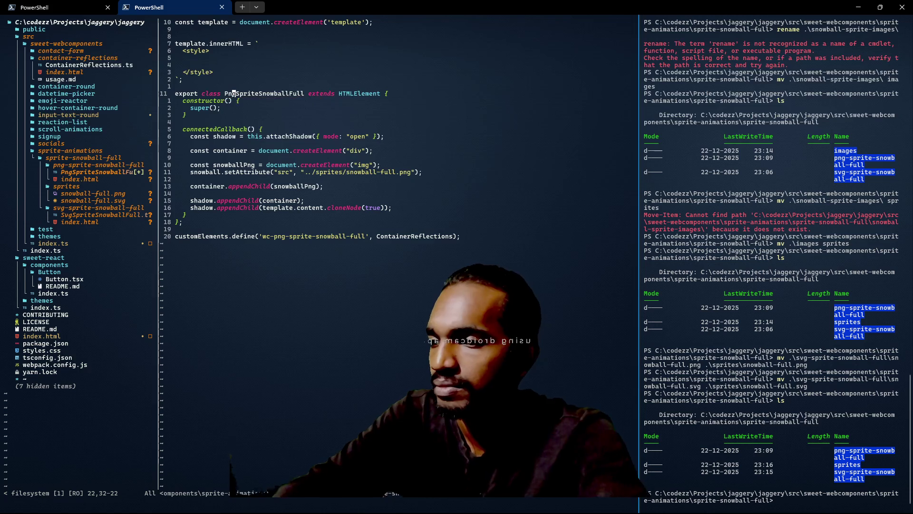
key("Escape")
type(":w")
key("Return")
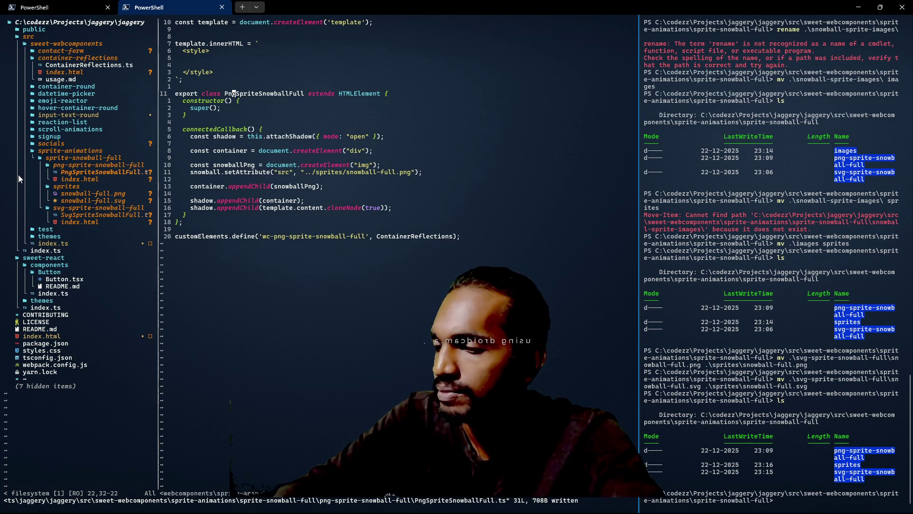
Step: Open the sweet-webcomponents index.ts exports and browse the terminal's command history
double_click(50, 244)
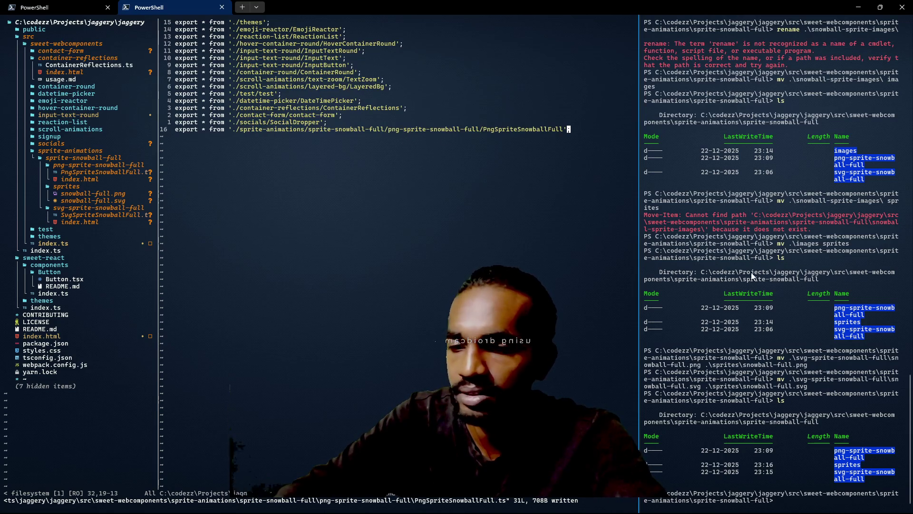
left_click(837, 427)
key("Up")
key("Up")
key("Down")
Step: Move up with cd ../../../, list src, then cd .. to the jaggery project root
type("cd .")
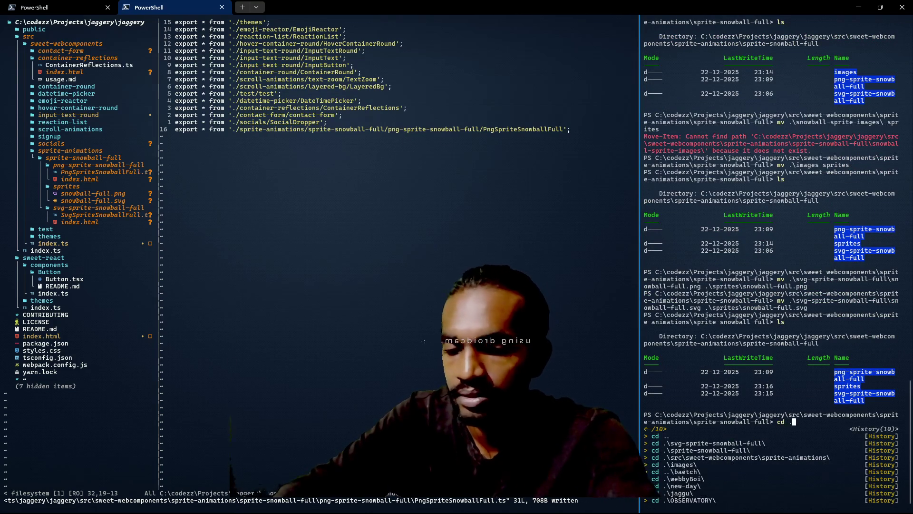
type("./../../")
key("Return")
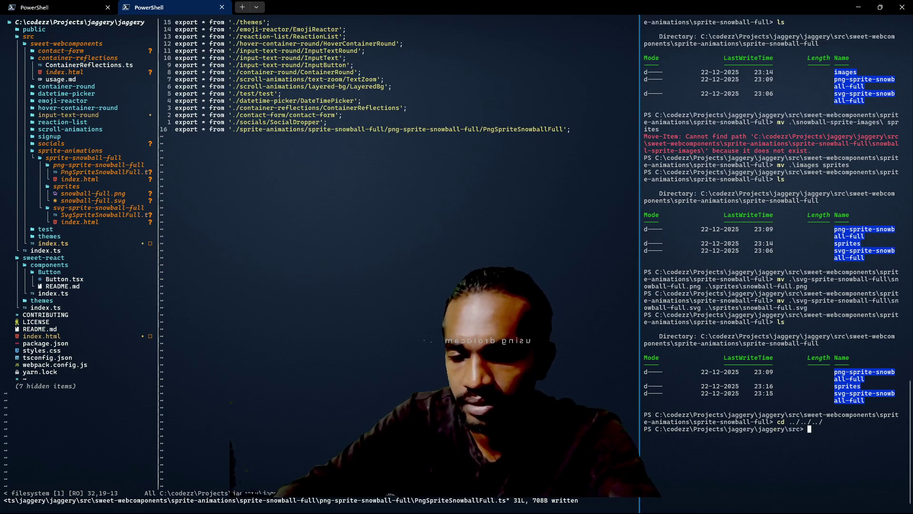
type("ls")
key("Return")
type("cdc .")
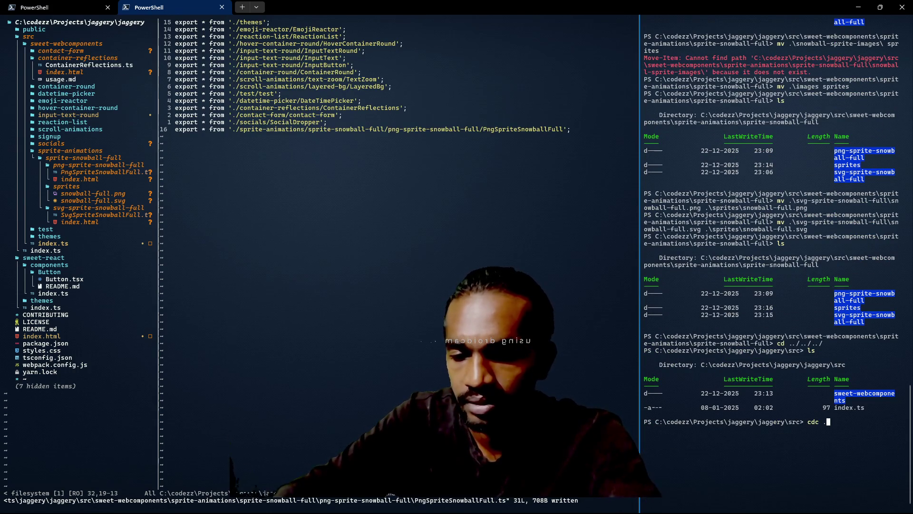
key("BackSpace")
key("BackSpace")
key("BackSpace")
type("..")
key("Return")
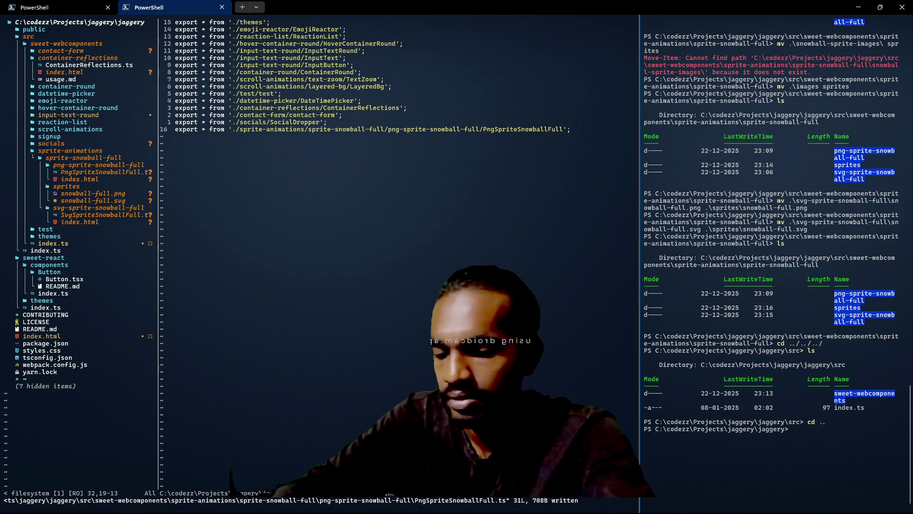
Step: Run npm run build, which reports 4 errors, and reopen PngSpriteSnowballFull.ts
type("npm ")
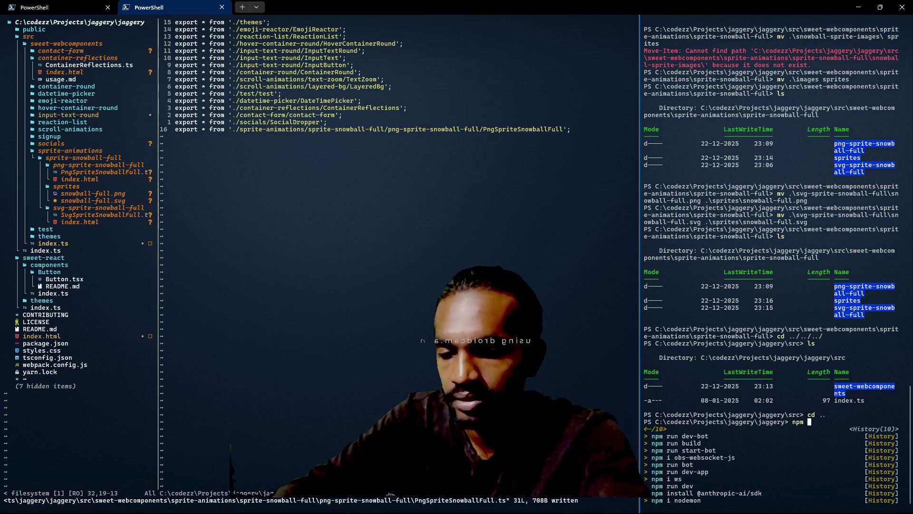
type("run build")
key("Return")
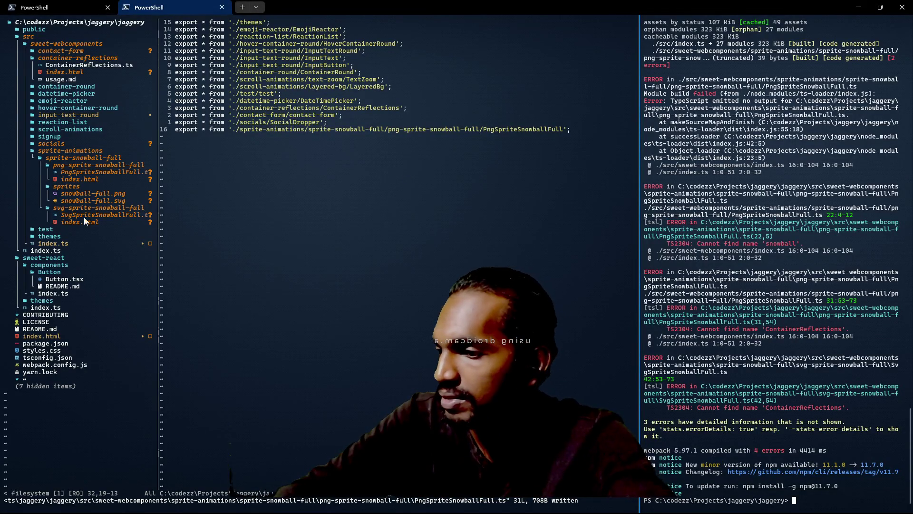
double_click(90, 173)
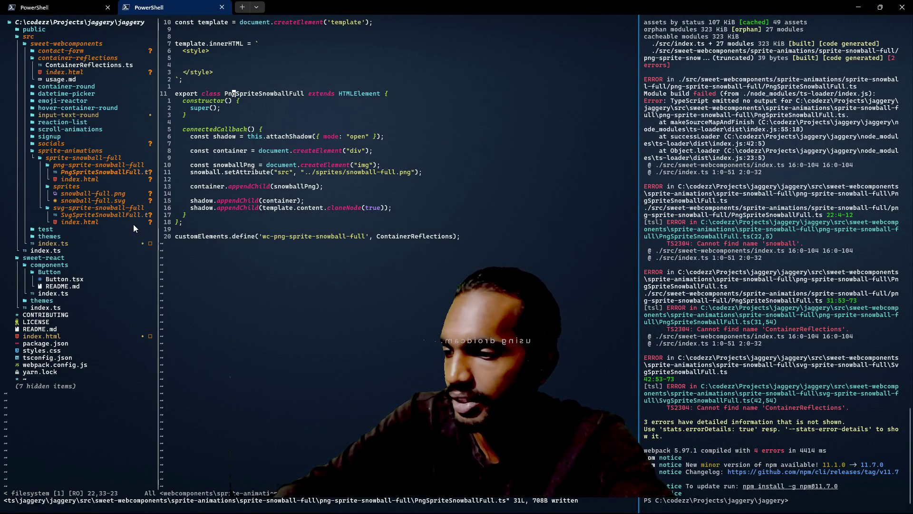
Step: Rename the setAttribute variable from snowball to snowballPng and save the file
left_click(201, 236)
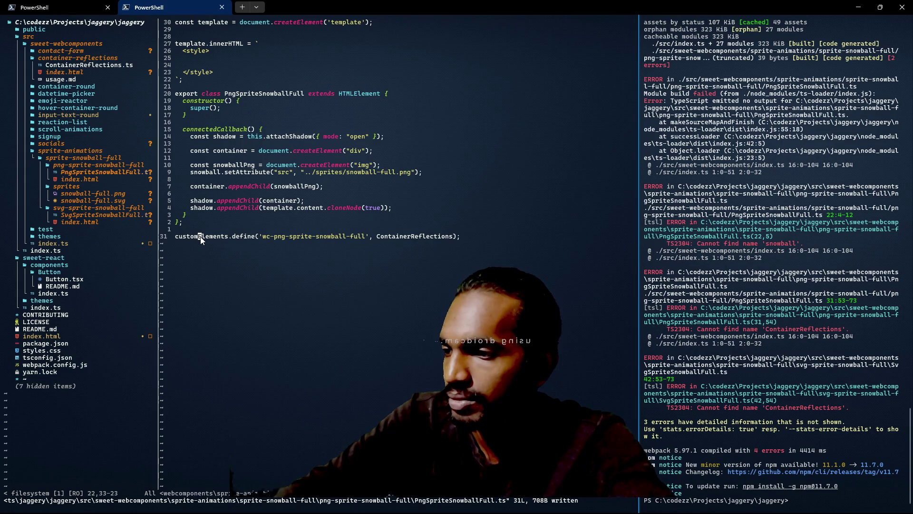
left_click(184, 22)
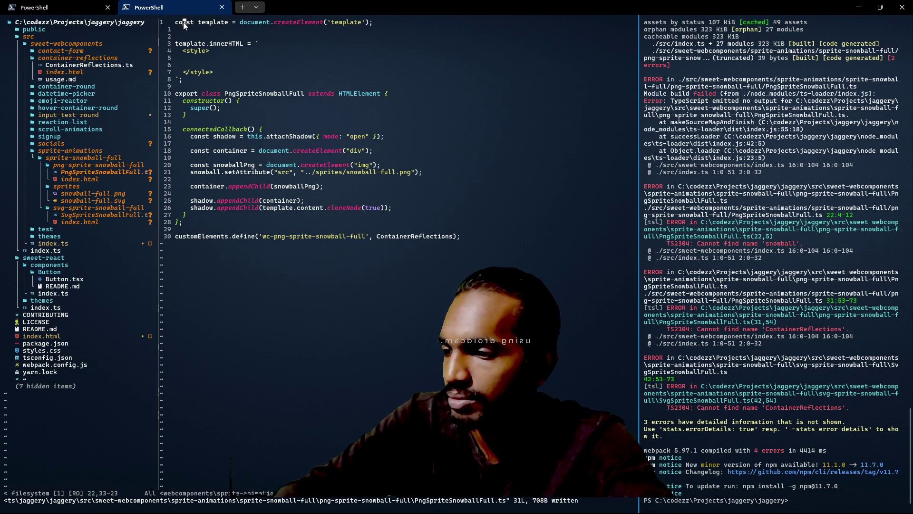
left_click(187, 180)
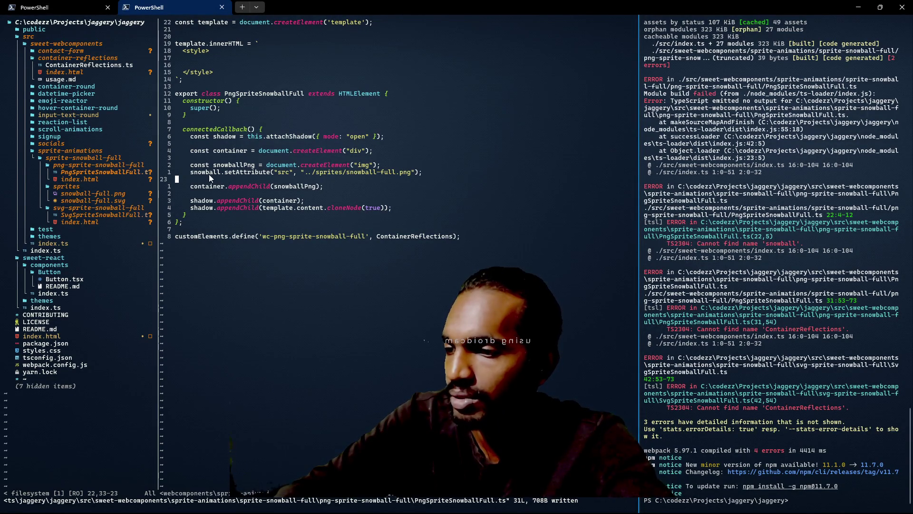
left_click(221, 172)
type("iPng")
key("Escape")
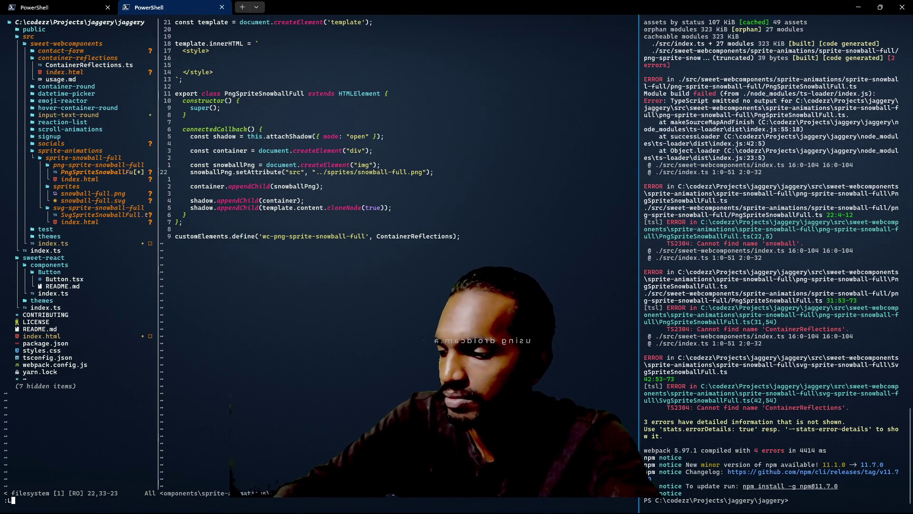
type(":w")
key("Return")
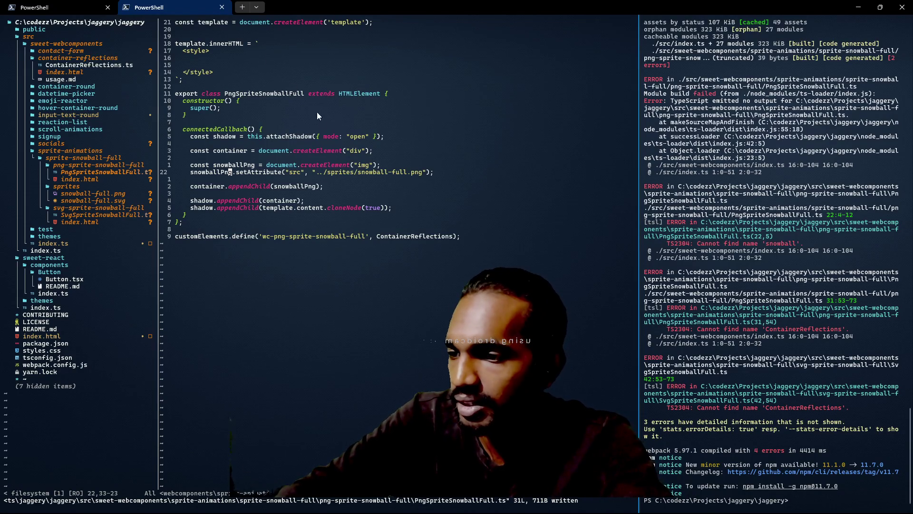
Step: Replace ContainerReflections with PngSpriteSnowballFull in customElements.define and save
left_click(454, 236)
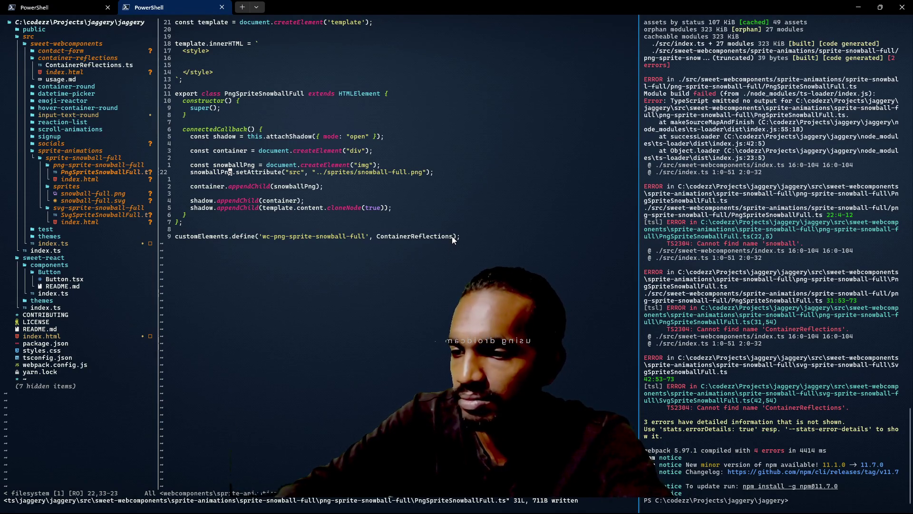
key("i")
key("BackSpace")
key("BackSpace")
key("ctrl+w")
type("[")
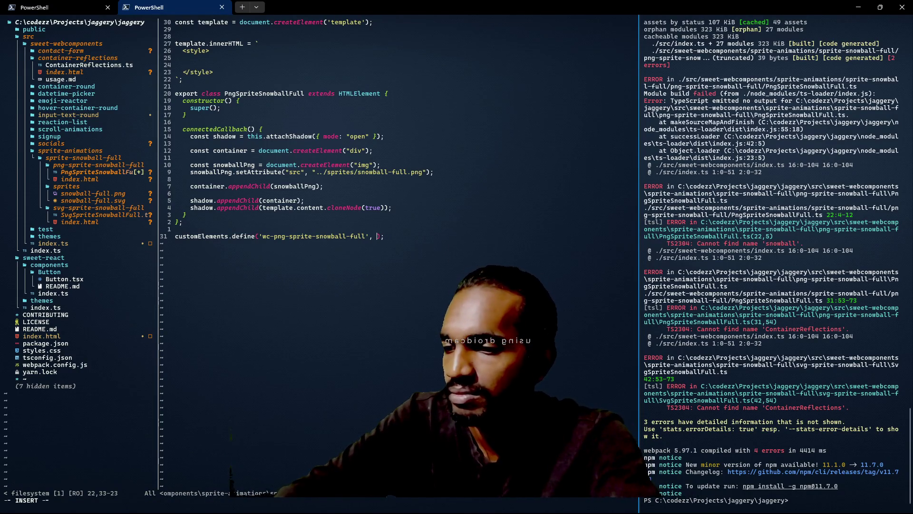
key("BackSpace")
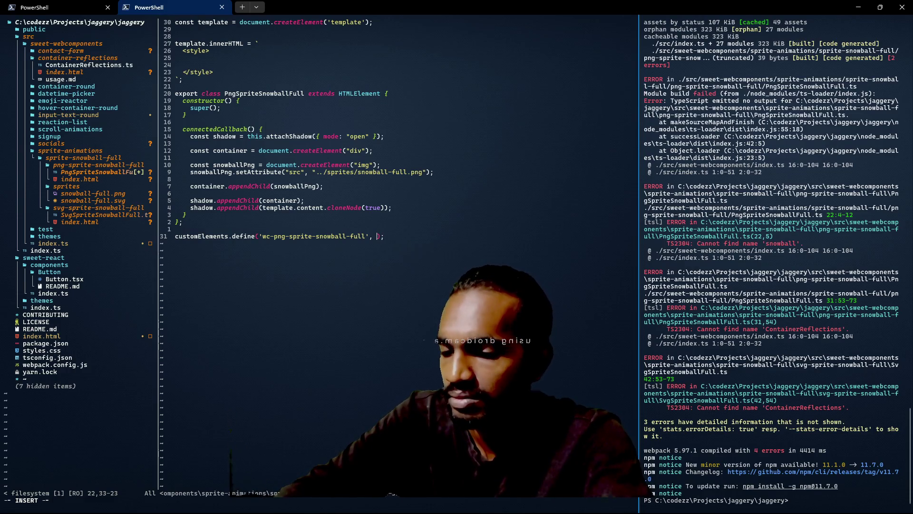
type("Png")
key("Tab")
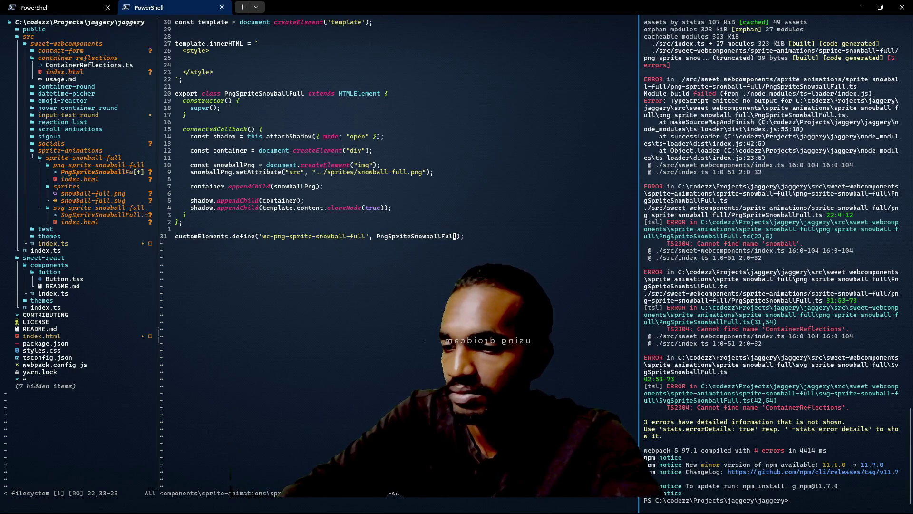
key("Escape")
type(":w")
key("Return")
Step: Rerun npm run build, leaving one error, and open SvgSpriteSnowballFull.ts
key("alt+Right")
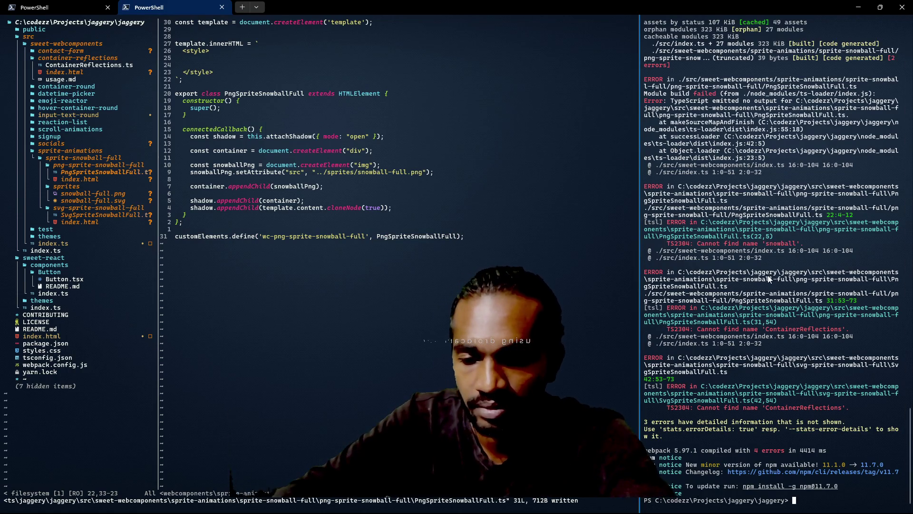
key("Up")
key("Return")
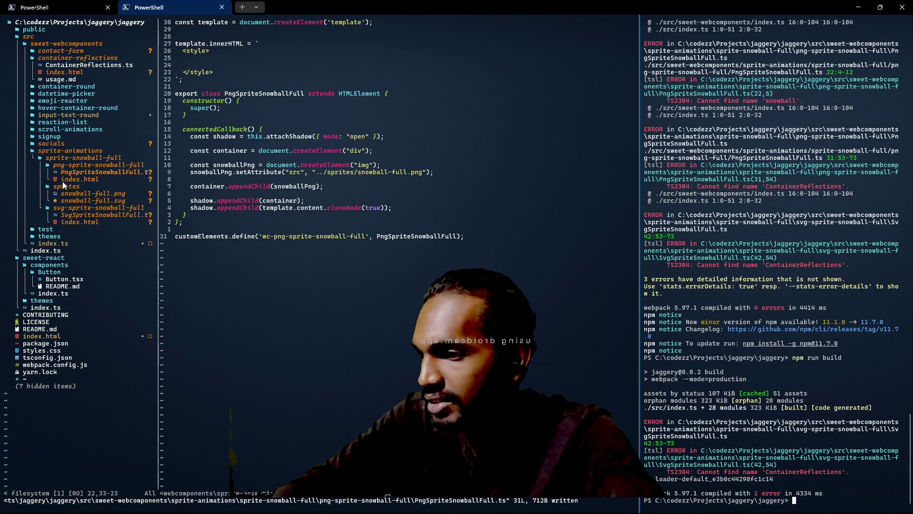
double_click(73, 215)
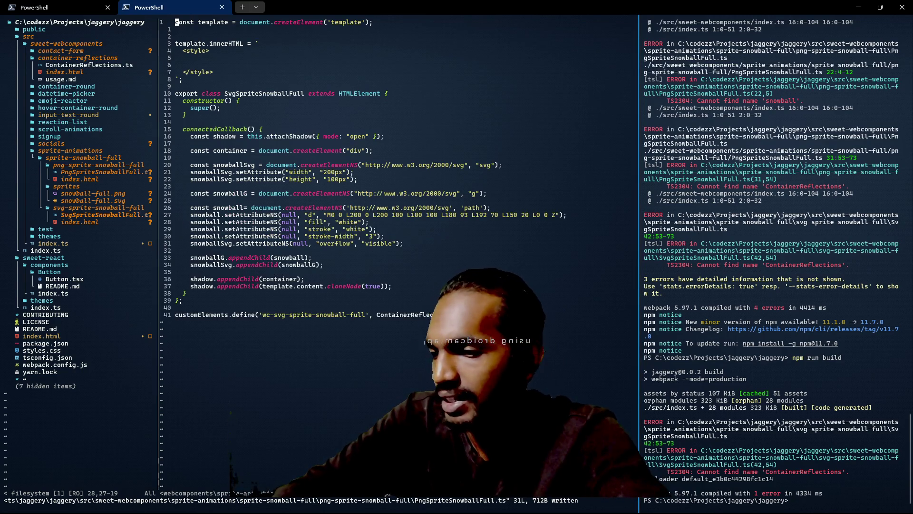
Step: Replace ContainerReflections with SvgSpriteSnowballFull on the last registration line and save
key("G")
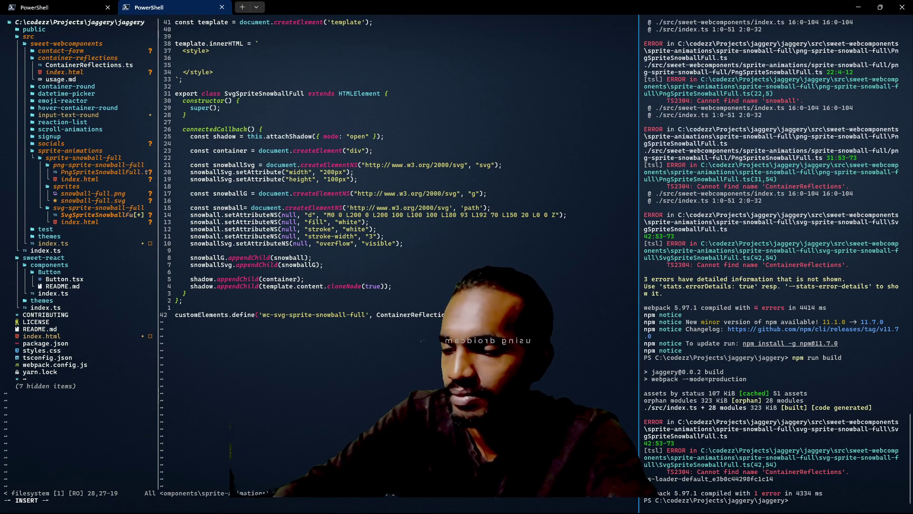
key("dollar")
type("hcbCon")
key("BackSpace")
key("BackSpace")
key("BackSpace")
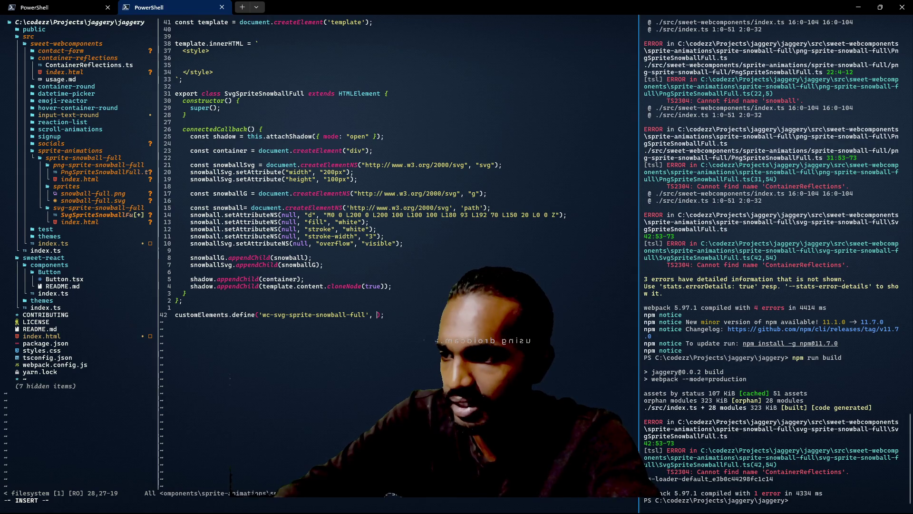
type("S")
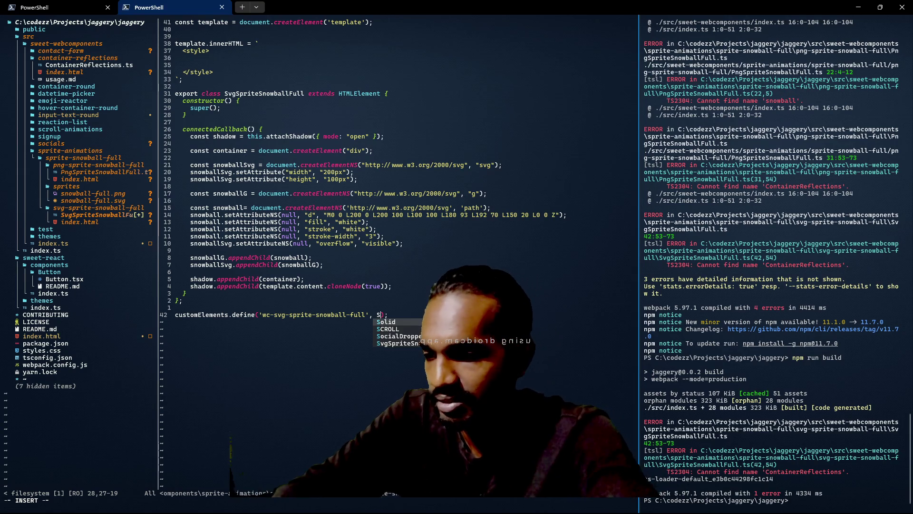
key("Tab")
key("Tab")
key("Tab")
key("Escape")
type(":w")
key("Return")
Step: Rerun npm run build until webpack compiles successfully, then return to the file tree
left_click(881, 311)
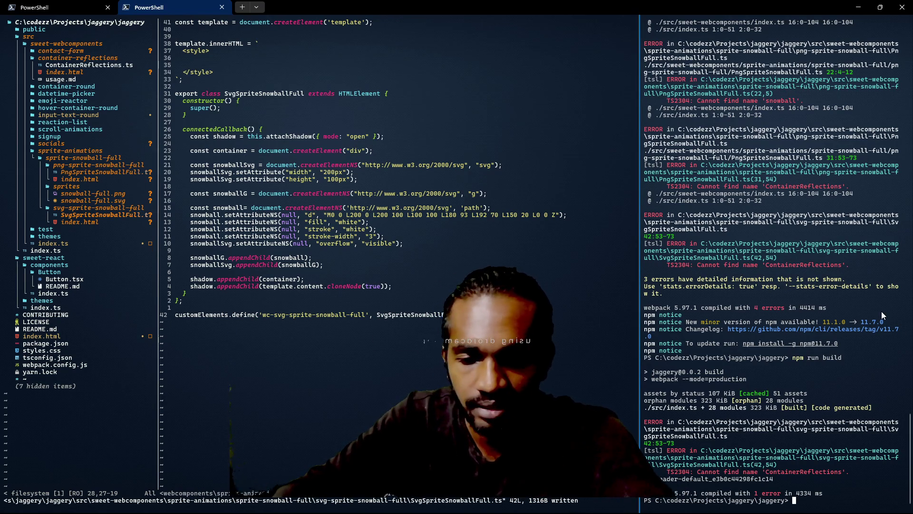
key("Up")
key("Return")
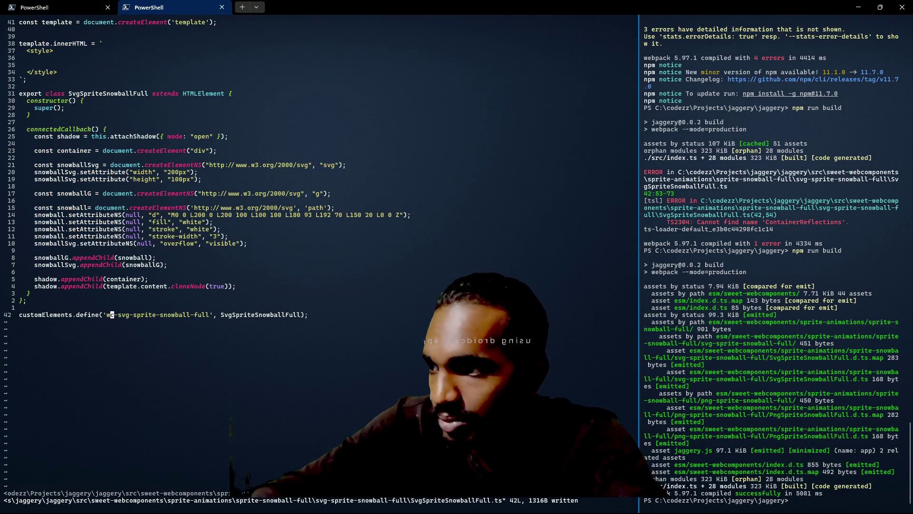
key("ctrl+w")
key("h")
key("k")
key("k")
key("k")
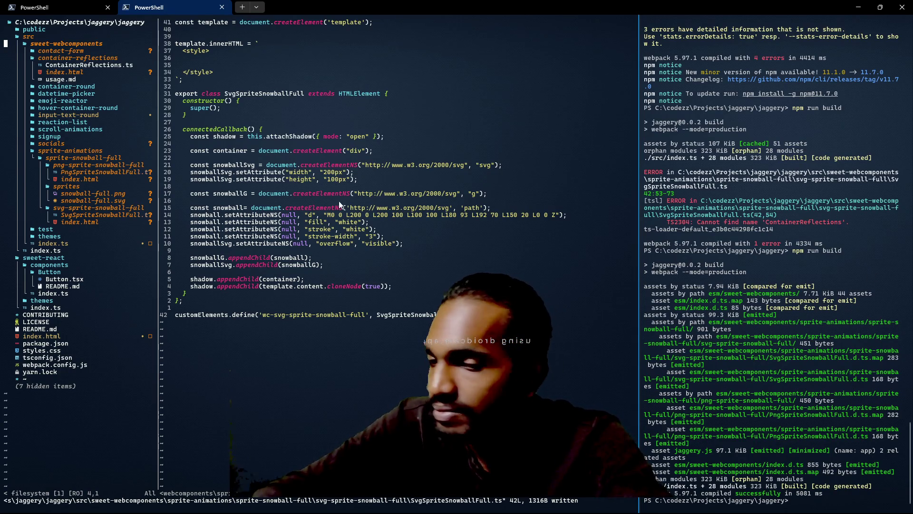
Step: Browse the sweet-react public and src folders in the Neo-tree
left_click(55, 258)
key("j")
key("j")
key("j")
key("k")
key("k")
key("k")
key("k")
key("k")
key("k")
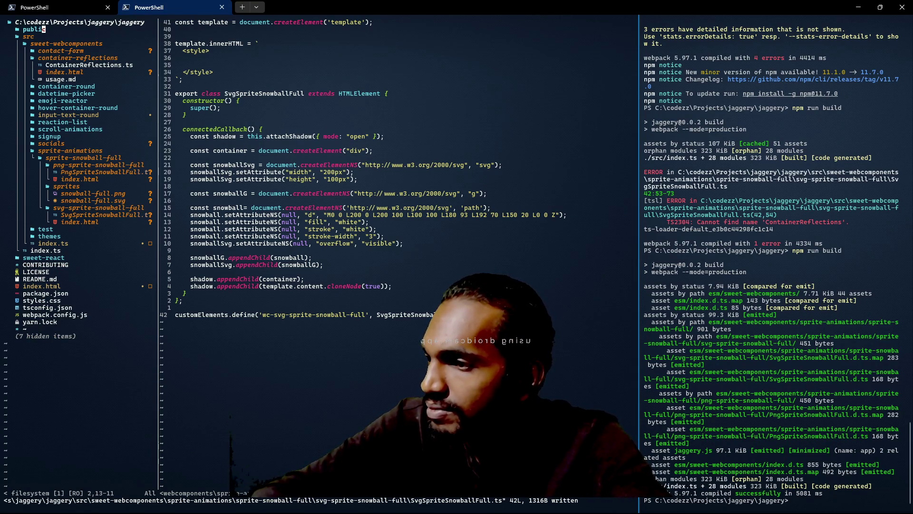
key("Return")
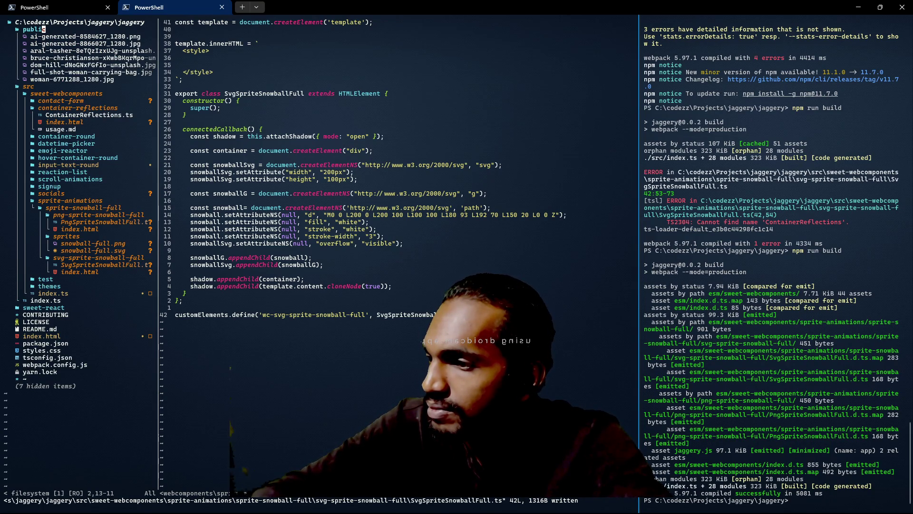
key("Return")
key("j")
key("Return")
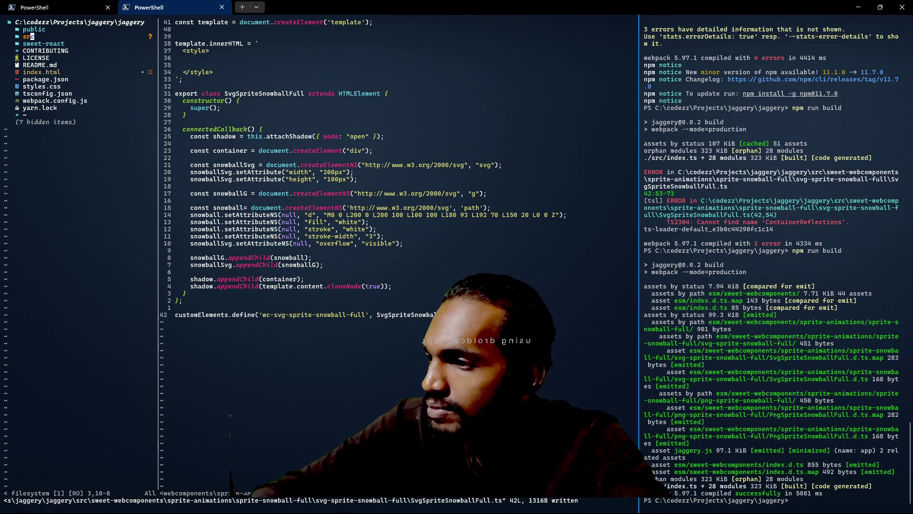
key("k")
key("Return")
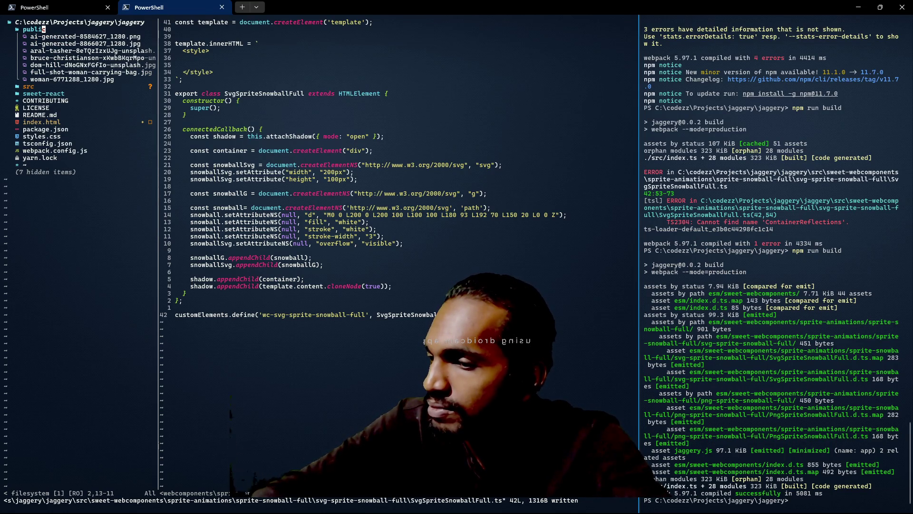
key("Return")
key("j")
key("Return")
Step: Collapse the component folders and open webpack.config.js
key("j")
key("j")
key("j")
key("Return")
key("j")
key("j")
key("j")
key("j")
key("j")
key("j")
key("k")
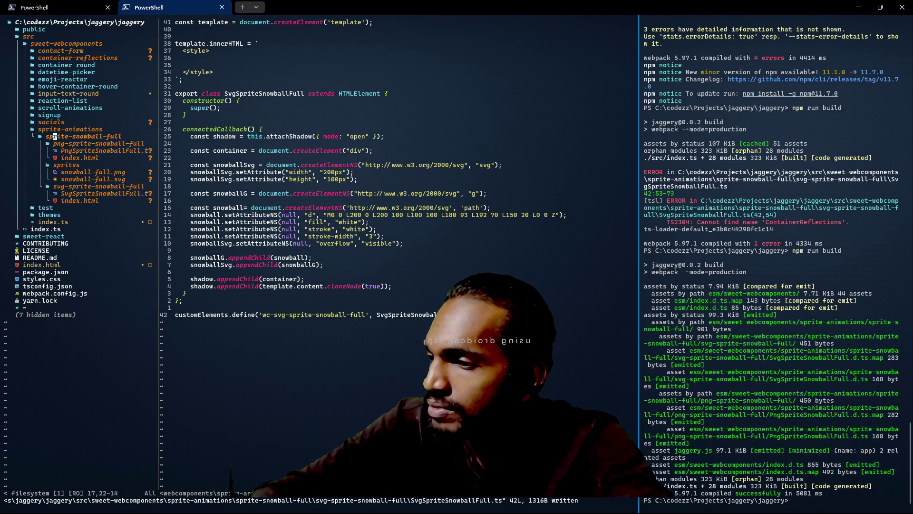
key("j")
key("j")
key("j")
key("j")
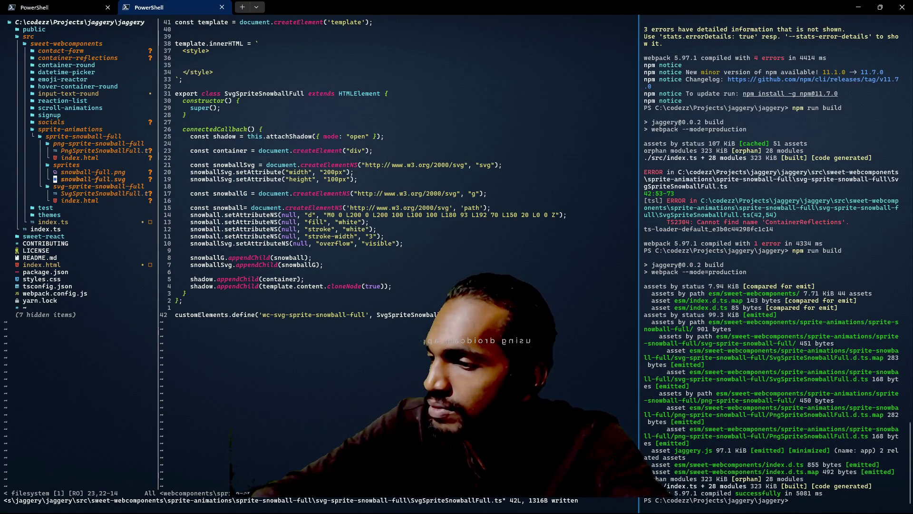
key("Return")
key("j")
key("j")
key("j")
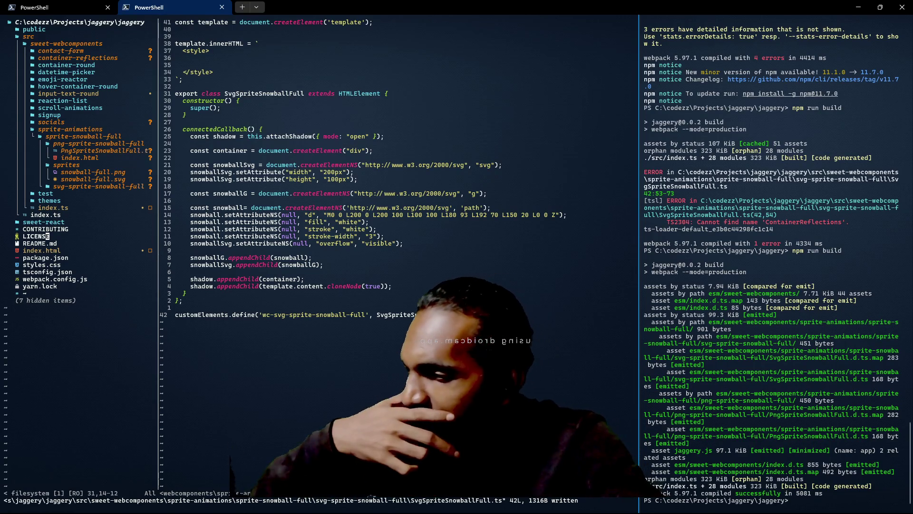
key("j")
key("j")
key("j")
key("j")
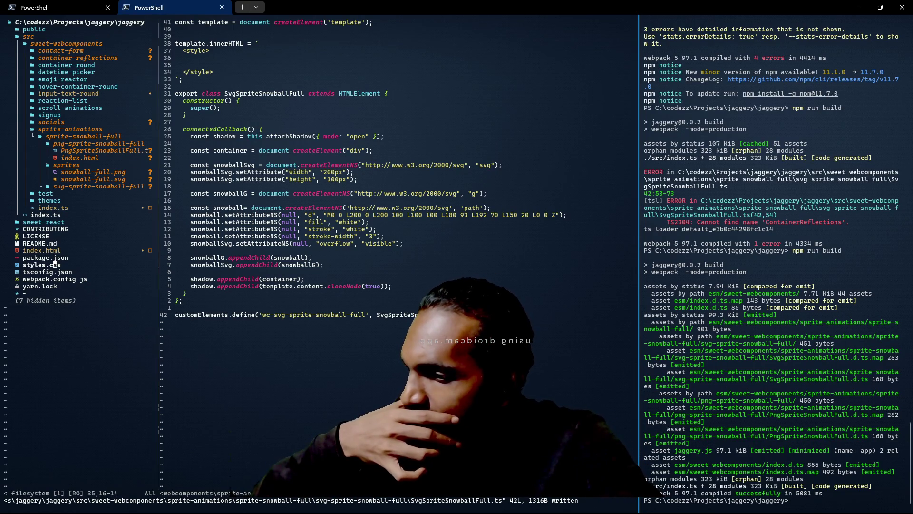
key("j")
key("j")
key("Return")
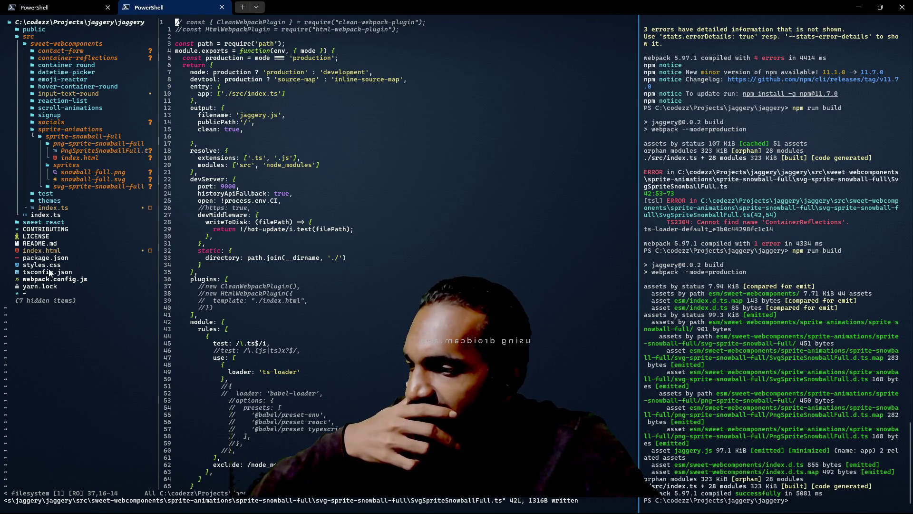
Step: Show hidden files, expand dist to see jaggery.js, and open png-sprite-snowball-full's index.html
left_click(50, 299)
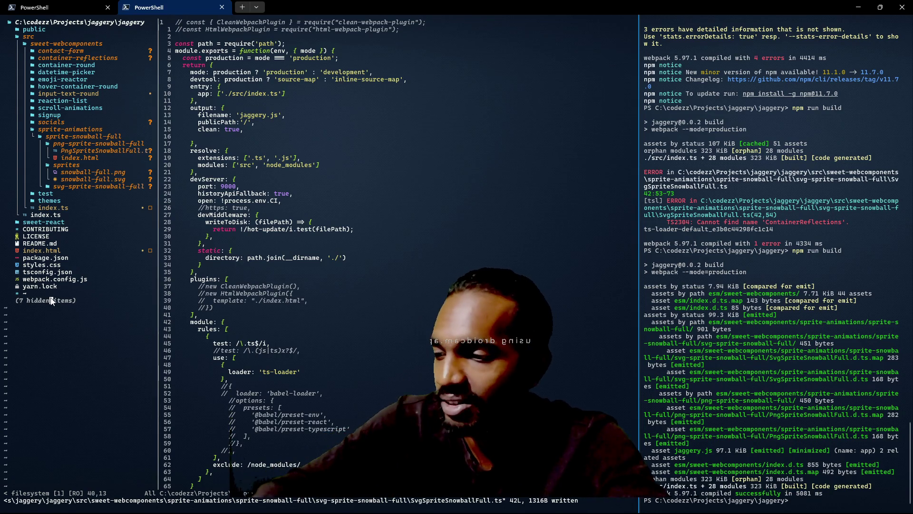
key("H")
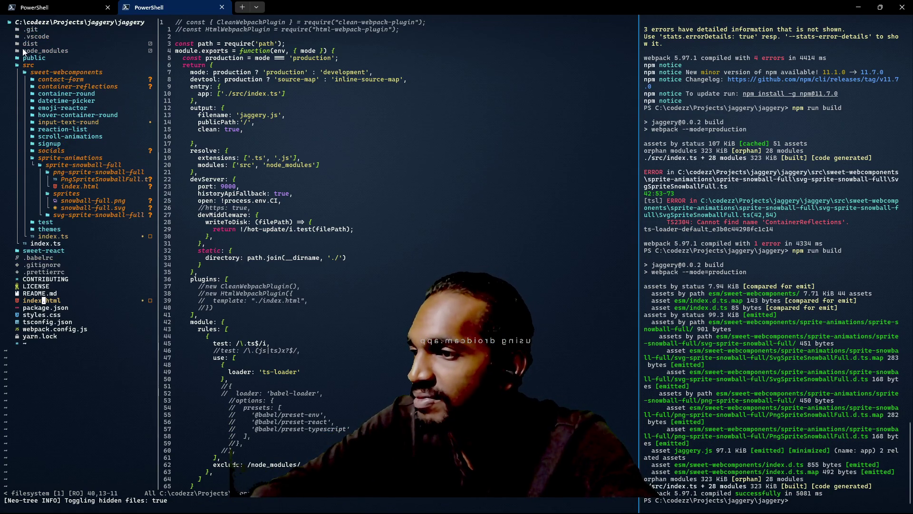
left_click(22, 45)
key("Return")
key("j")
key("j")
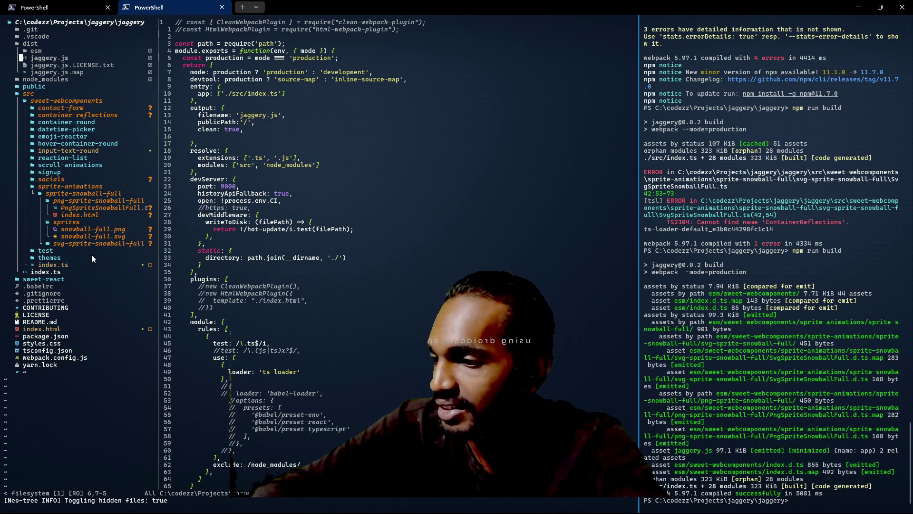
double_click(79, 215)
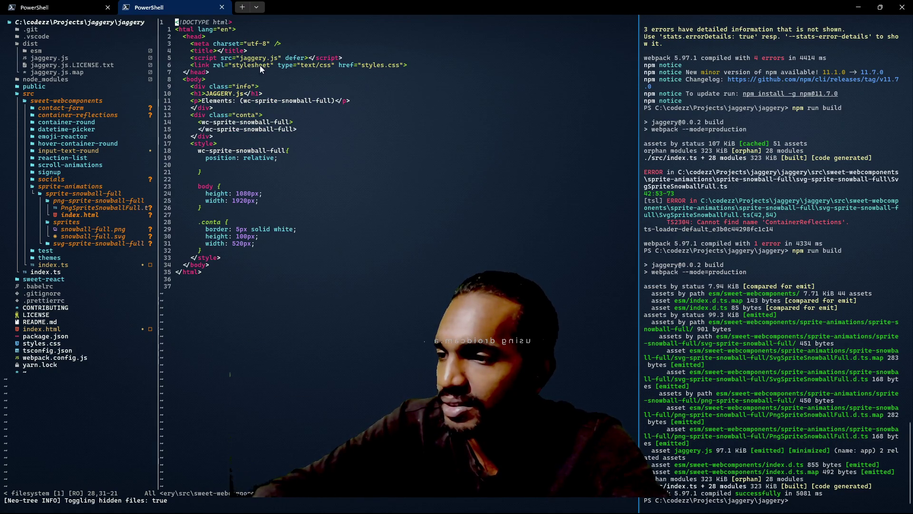
Step: Prefix the jaggery.js script src with ../../../../../dist/ and save index.html
left_click(237, 58)
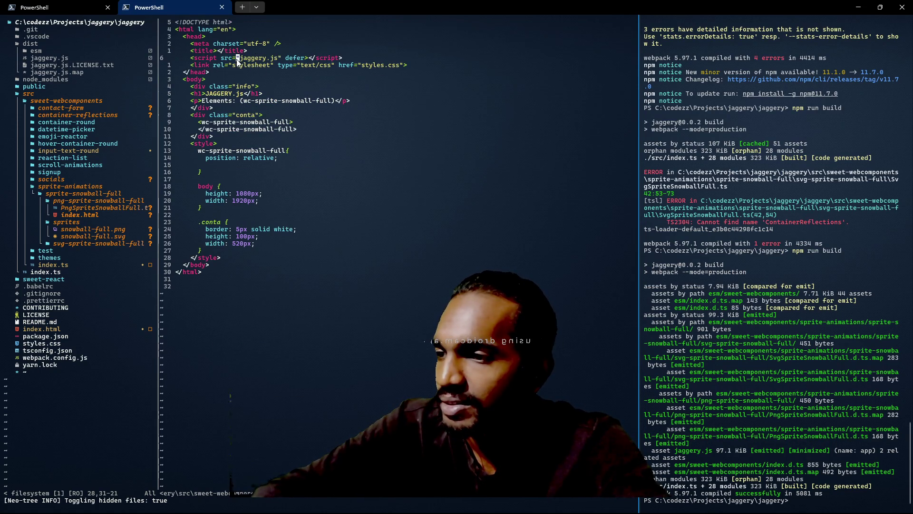
key("a")
type("../")
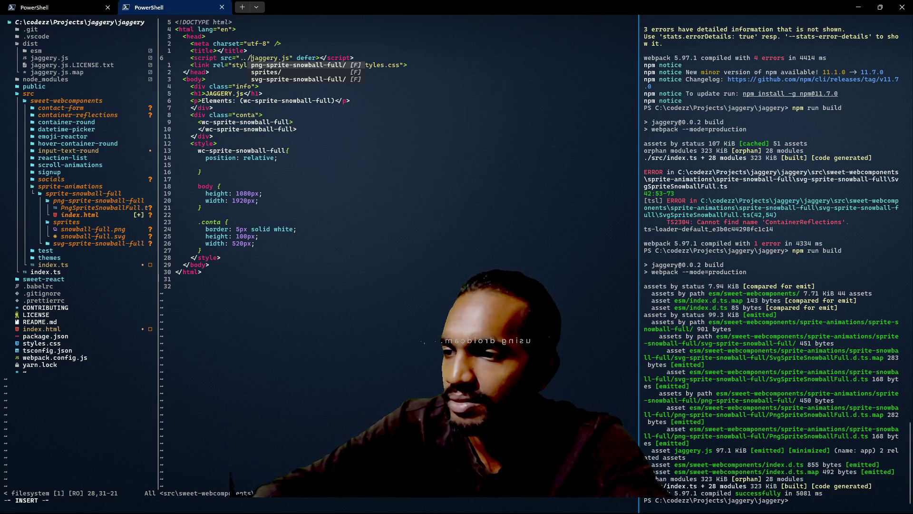
type("../")
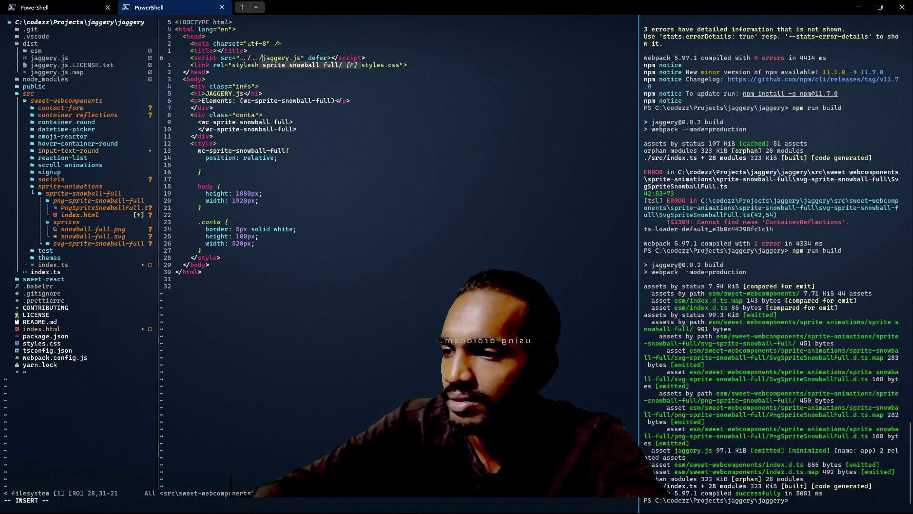
type("../")
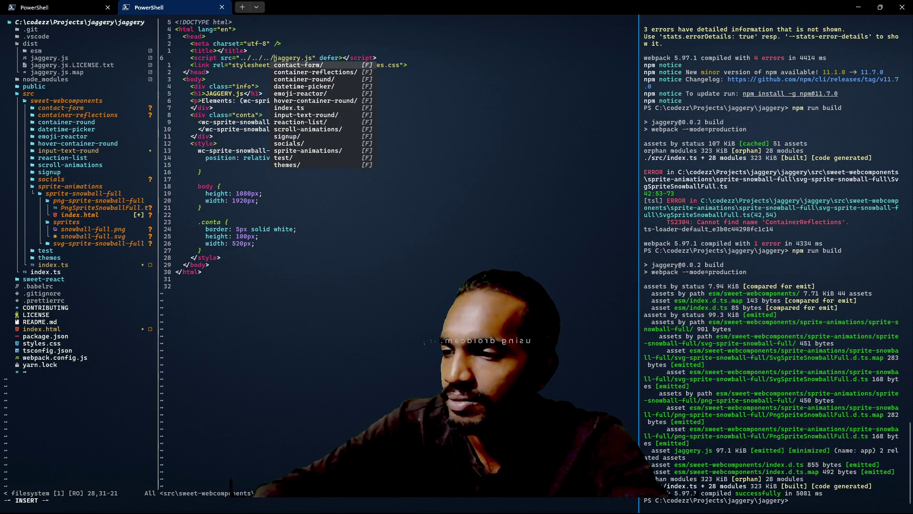
type("../")
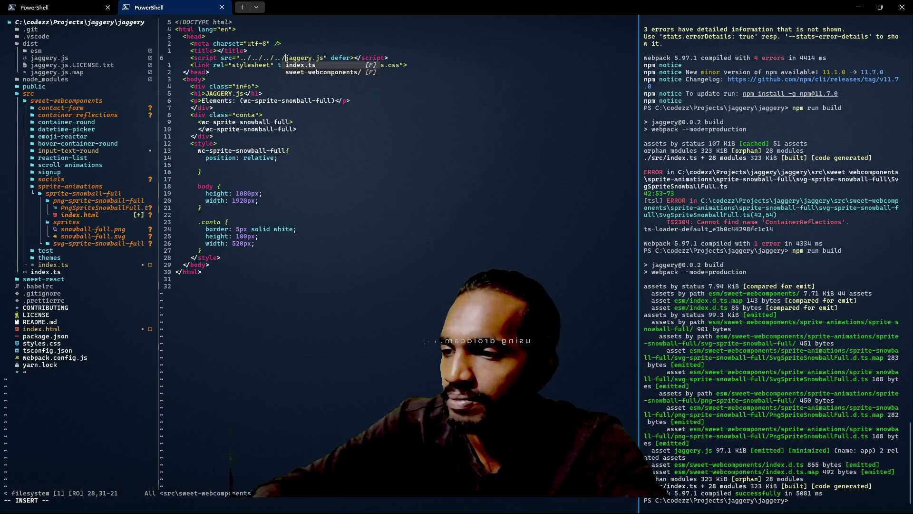
type(".")
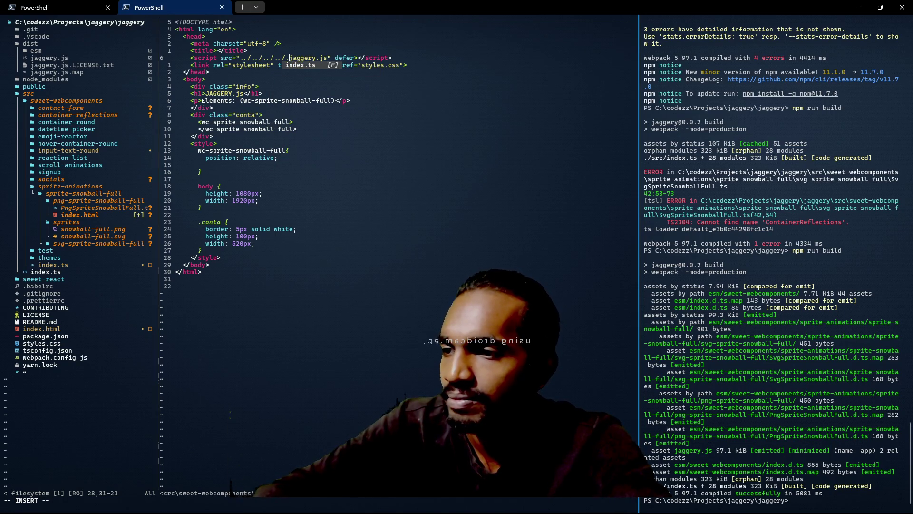
type("./dist/")
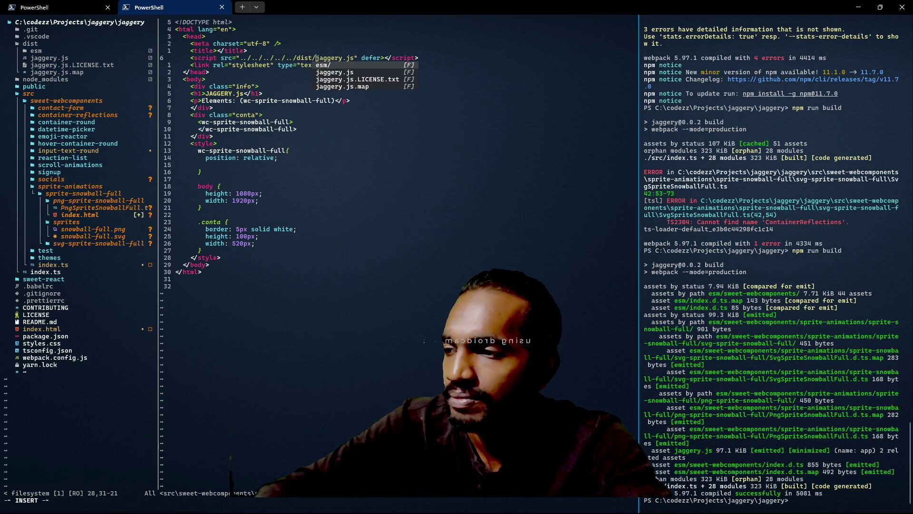
key("Escape")
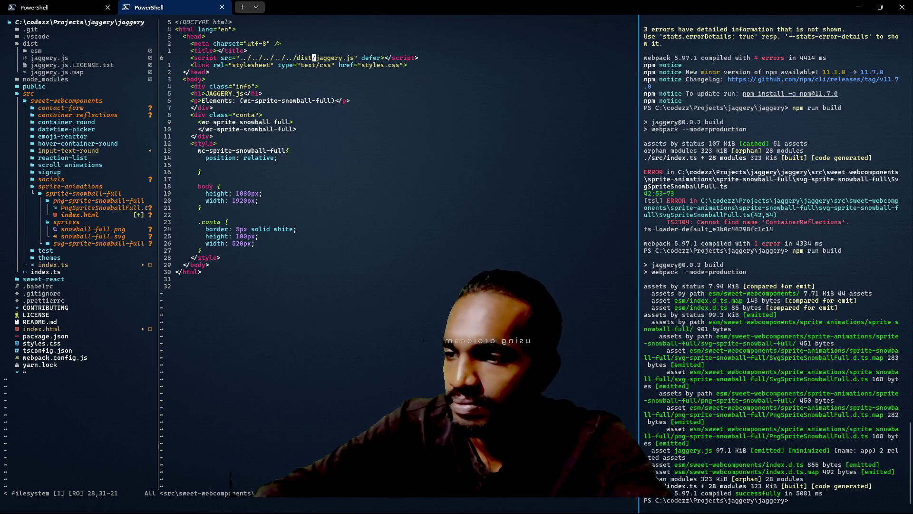
type(":w")
key("Return")
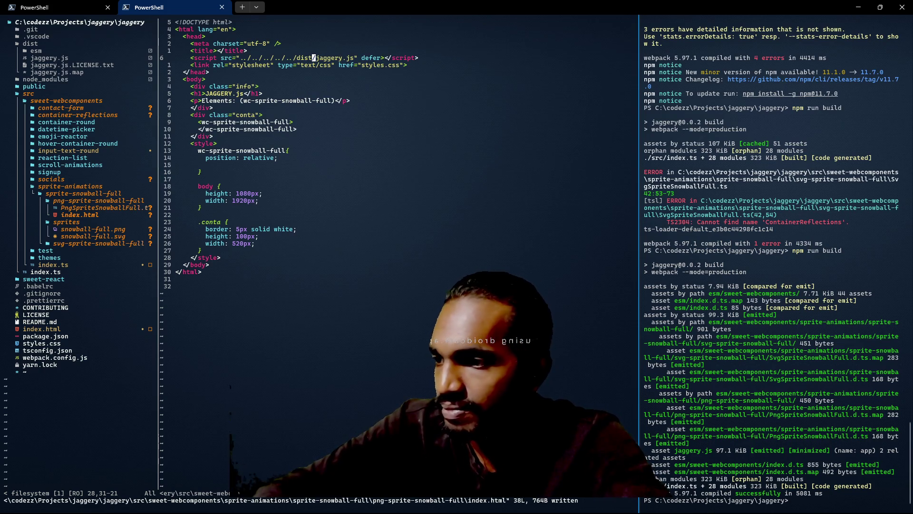
left_click(746, 173)
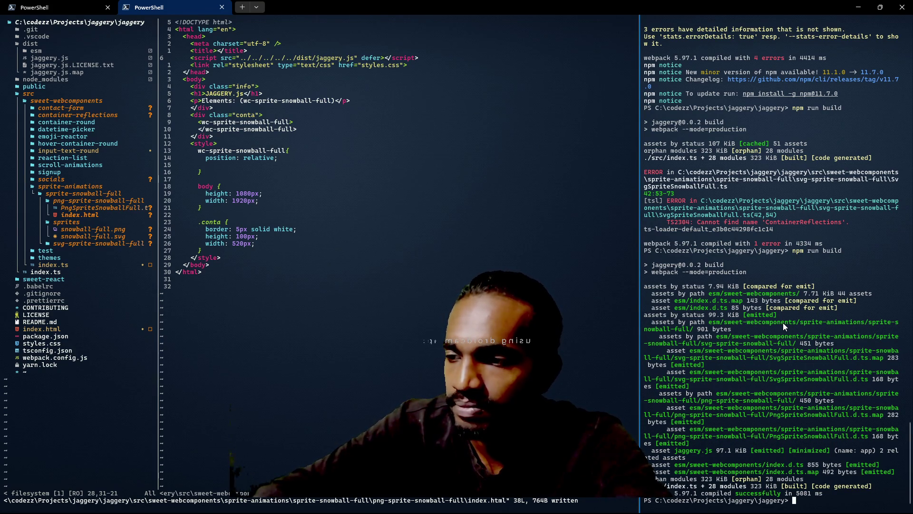
left_click(390, 410)
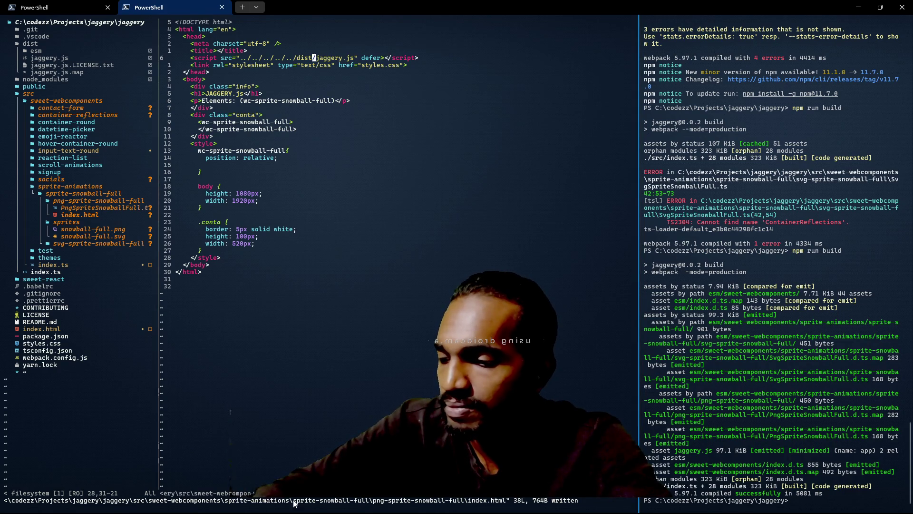
key("colon")
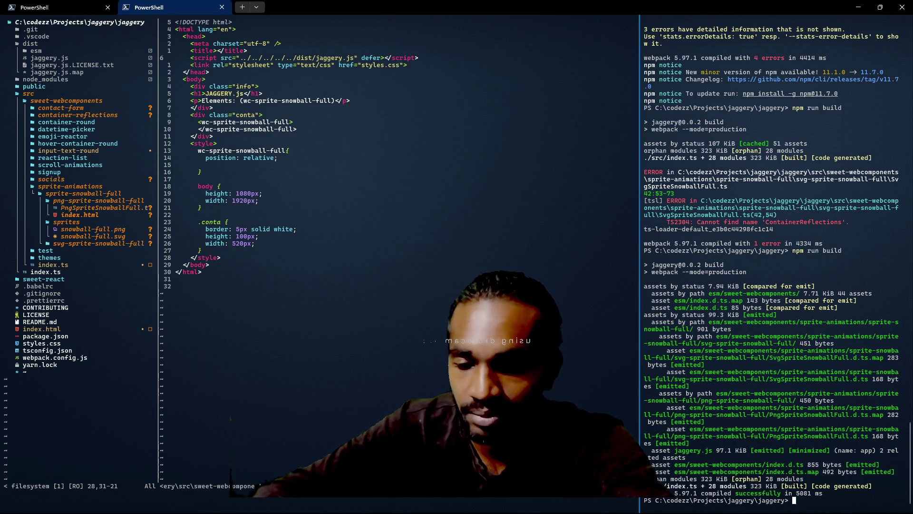
Step: Run explorer.exe . from PowerShell to open the project folder in File Explorer
type("explor")
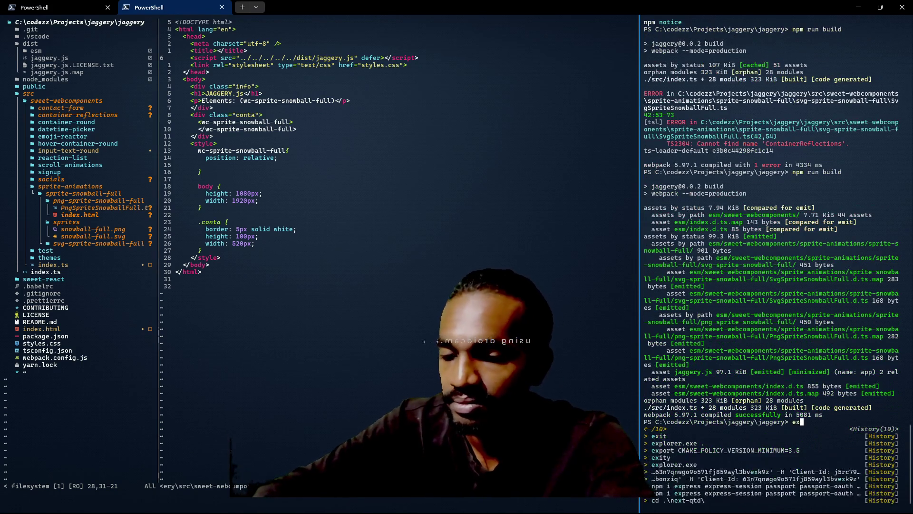
key("Down")
key("Return")
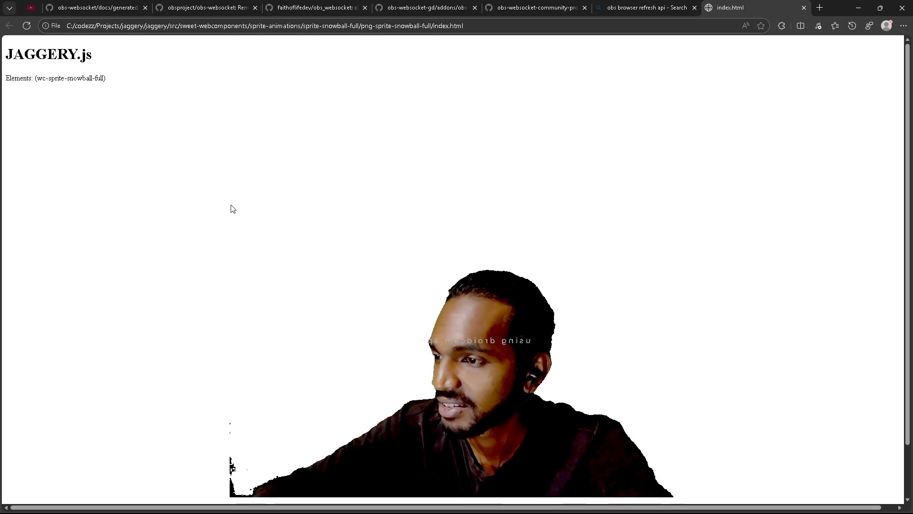
Step: Check the failed styles.css load in DevTools, then select wc-sprite-snowball-full under body in Elements
key("F12")
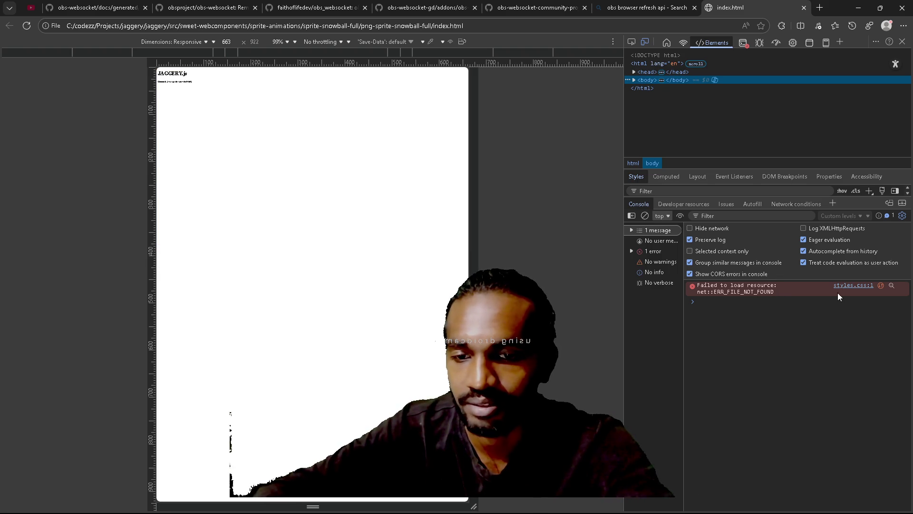
left_click(847, 285)
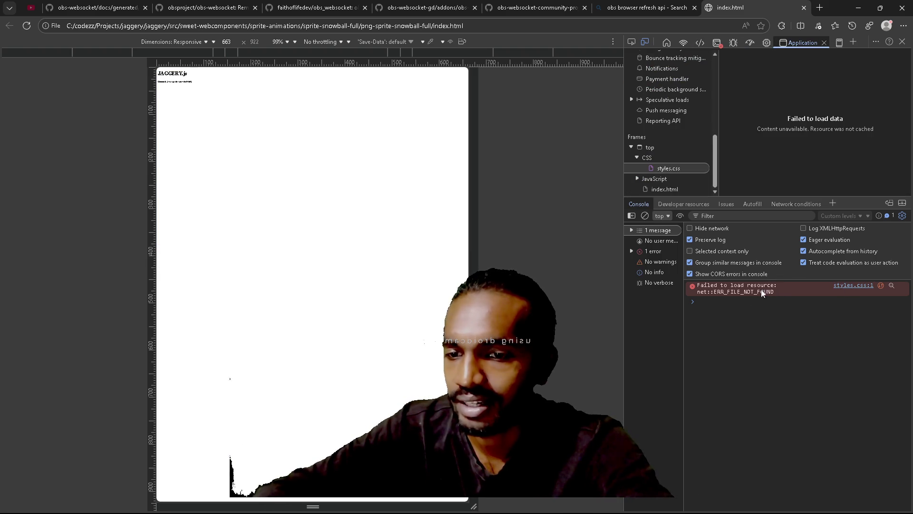
left_click(668, 43)
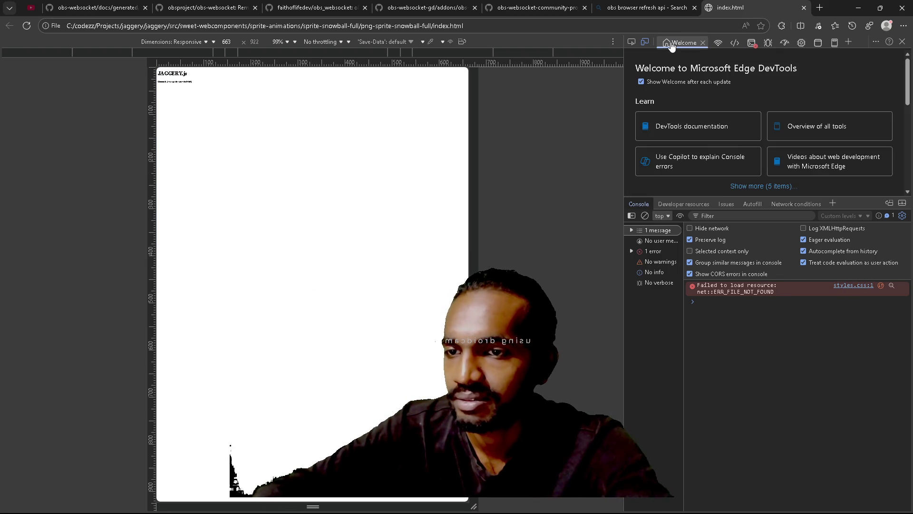
left_click(718, 43)
left_click(734, 43)
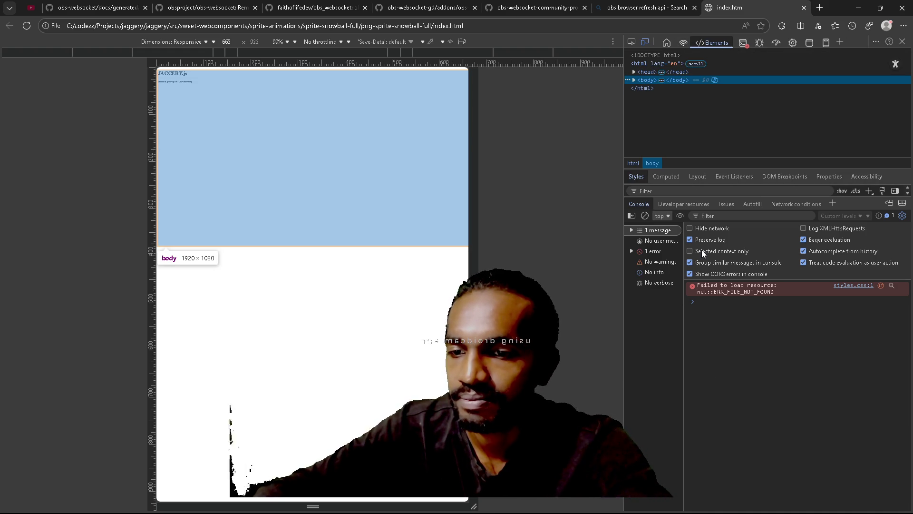
key("ctrl+r")
key("Escape")
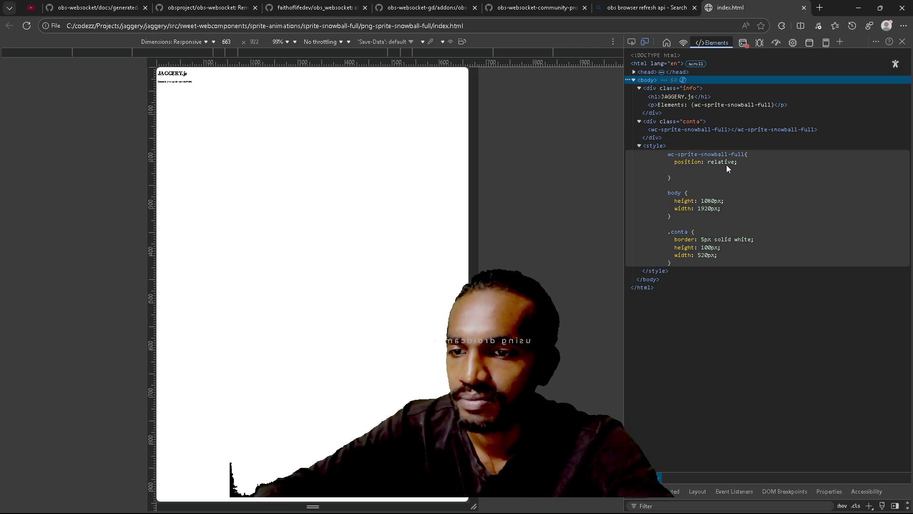
left_click(682, 130)
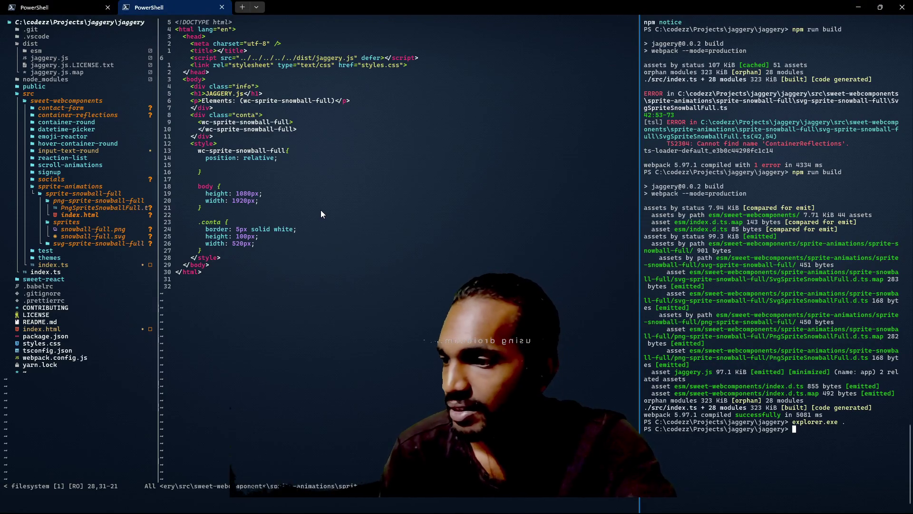
Step: Insert png- into the wc-sprite-snowball-full opening and closing tags and CSS selector, then save
left_click(213, 122)
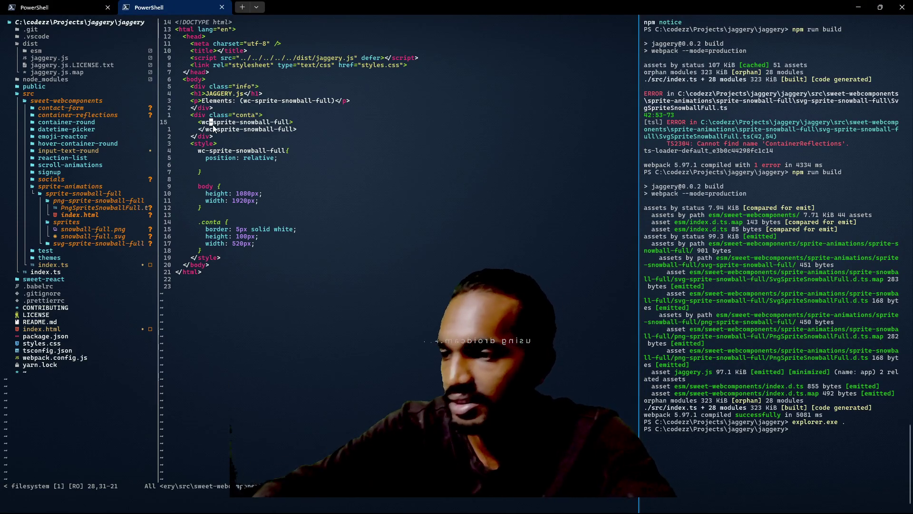
type("i")
type("png-")
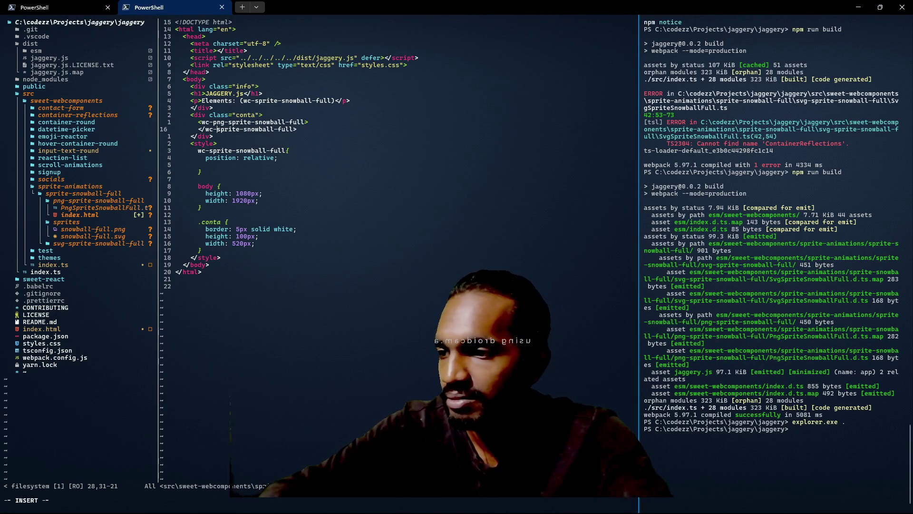
type("png")
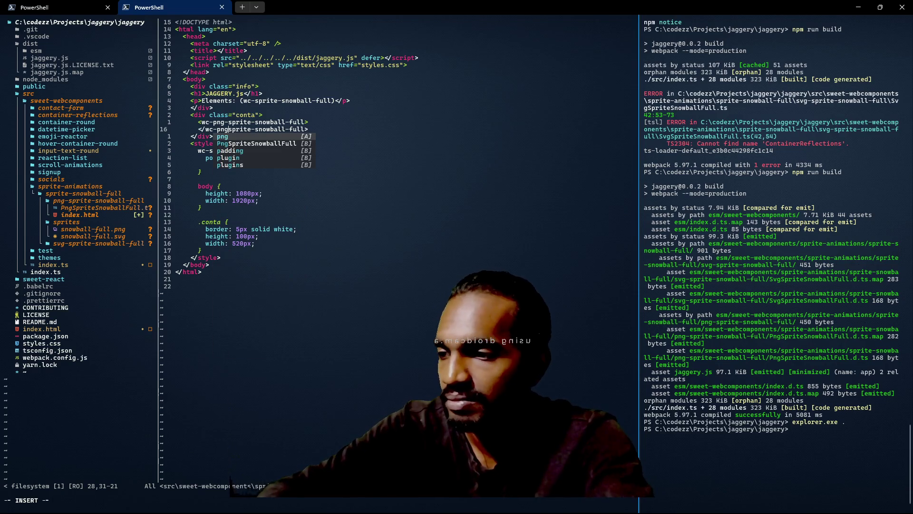
type("-")
left_click(217, 144)
key("Down")
type("png-")
key("Escape")
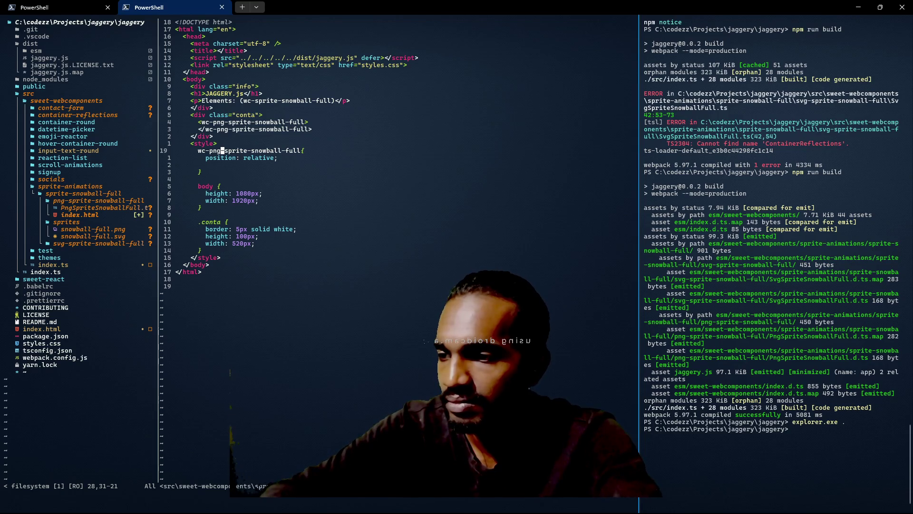
key("Return")
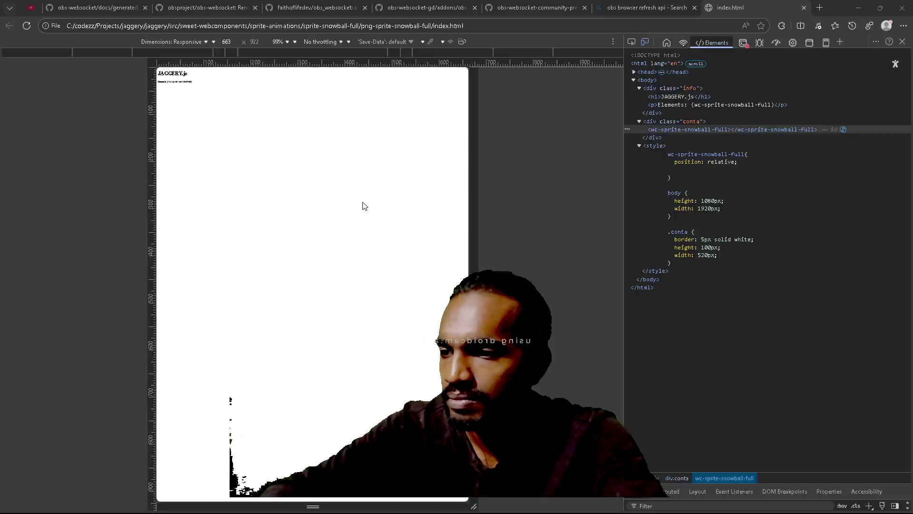
Step: Close DevTools, scroll the page to view the grey snowball, then reopen DevTools with F12
left_click(903, 42)
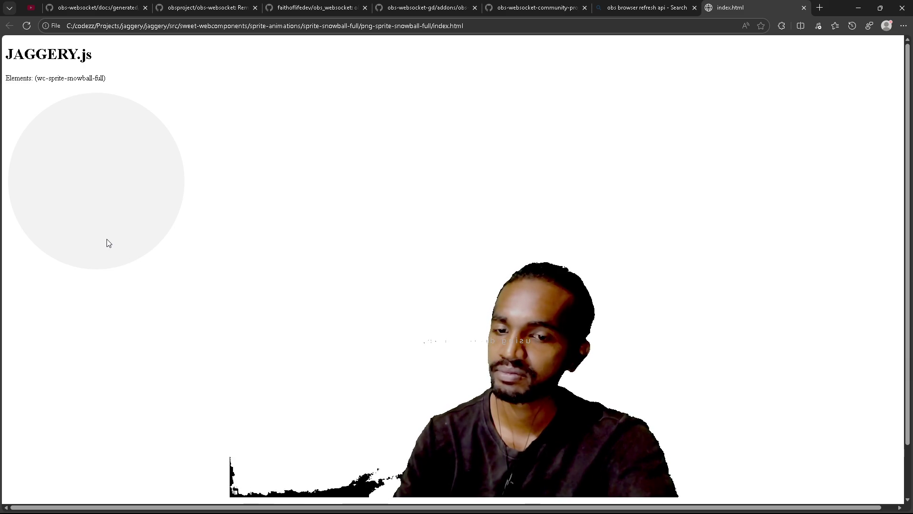
scroll(108, 243, "down", 1)
scroll(108, 243, "up", 1)
scroll(109, 243, "down", 1)
scroll(109, 243, "up", 1)
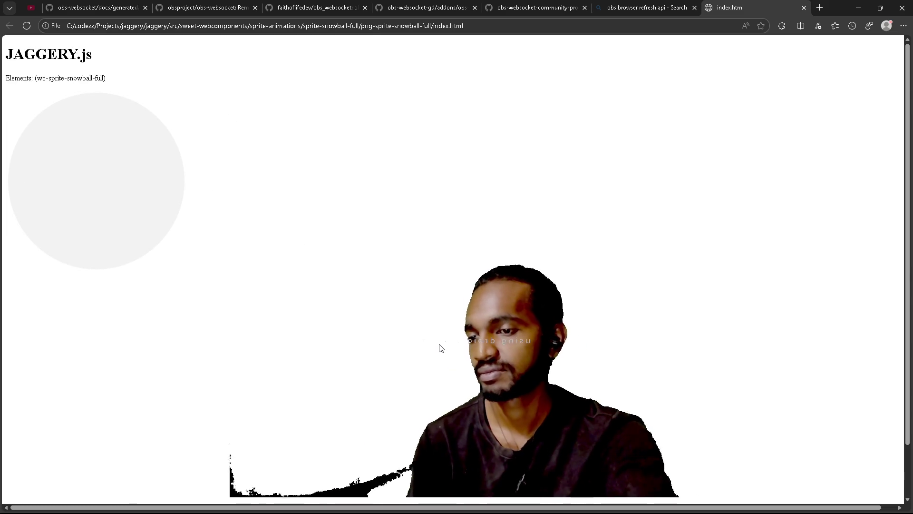
key("F12")
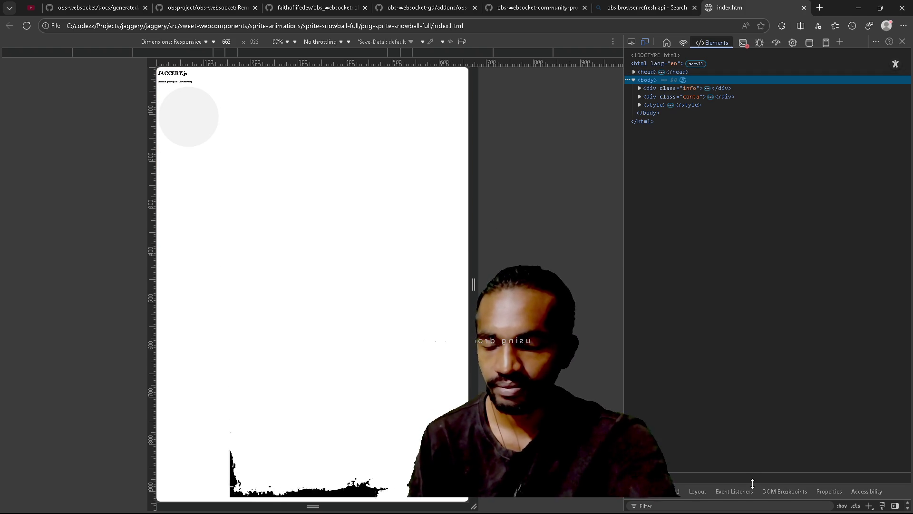
Step: Enlarge the DevTools Styles pane to show the body's CSS rules and box model
left_click_drag(750, 485, 726, 227)
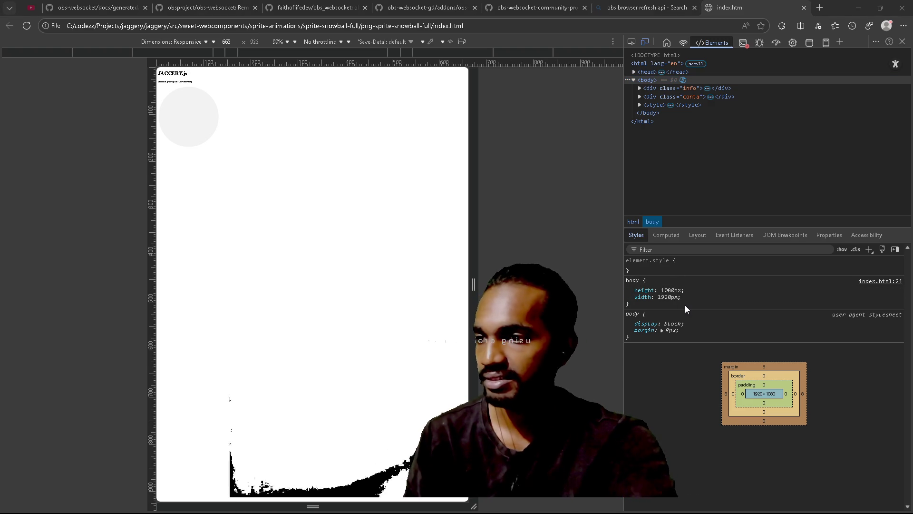
key("alt+Tab")
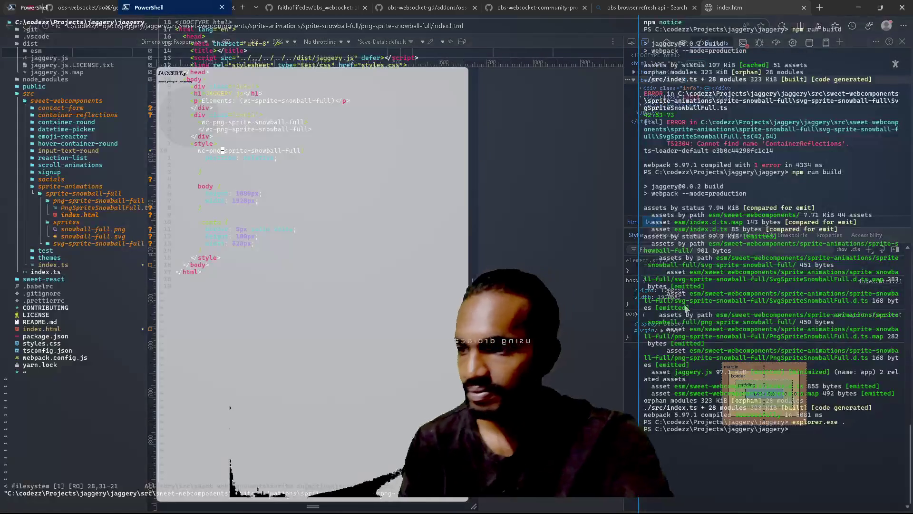
Step: Change 'body {' to 'html, body {' so the 1080px × 1920px sizing covers both, then begin saving
left_click(198, 186)
type("ihtml,")
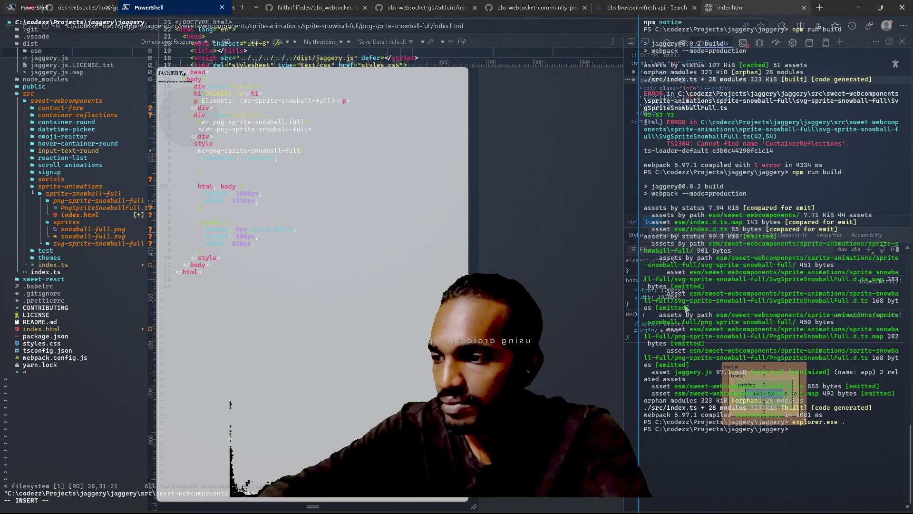
key("Home")
key("Delete")
key("Delete")
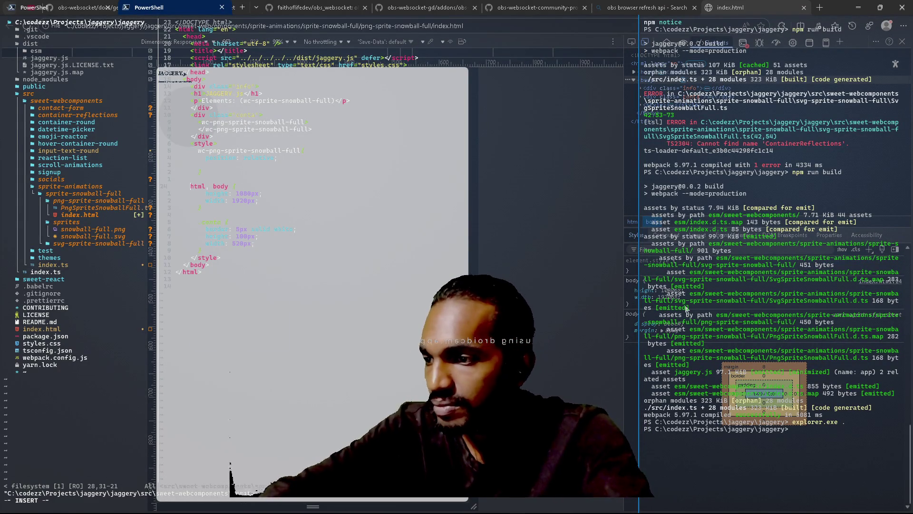
key("Escape")
key("u")
key("colon")
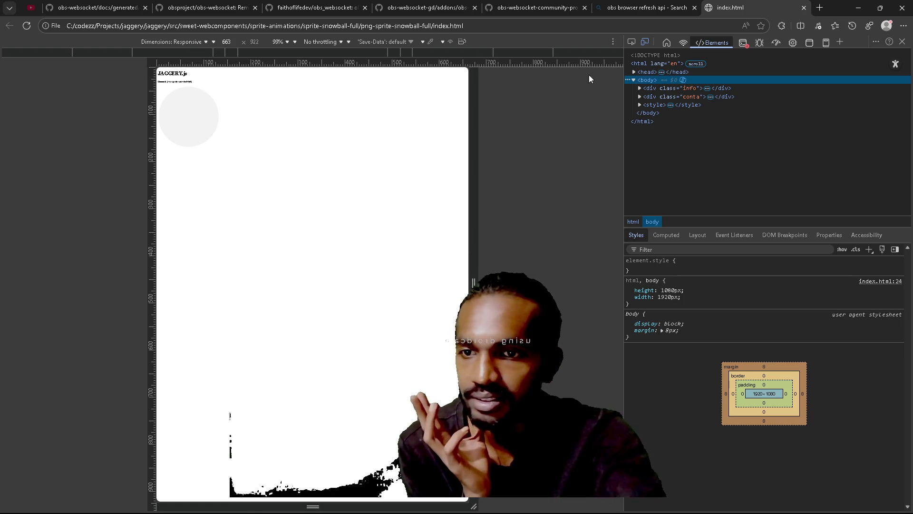
Step: Expand div.conta and wc-png-sprite-snowball-full in Elements to reach the sprite's shadow root
left_click(641, 96)
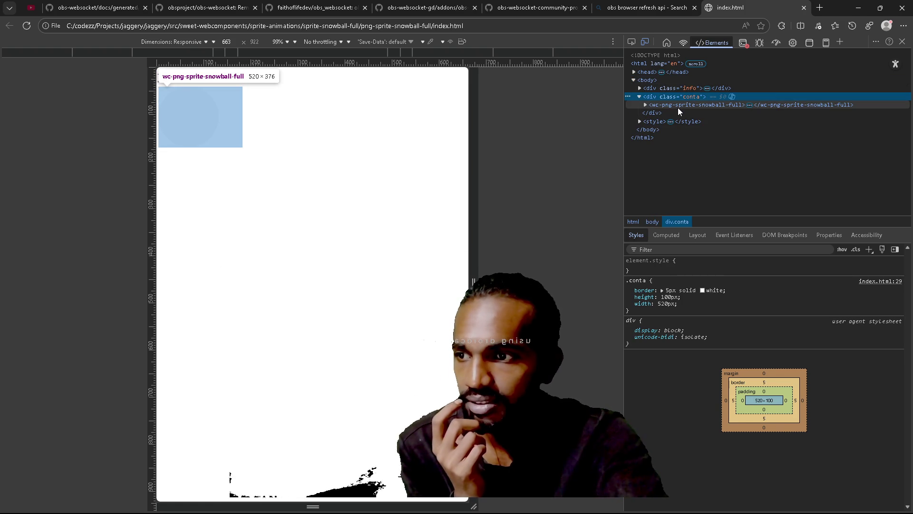
left_click(646, 104)
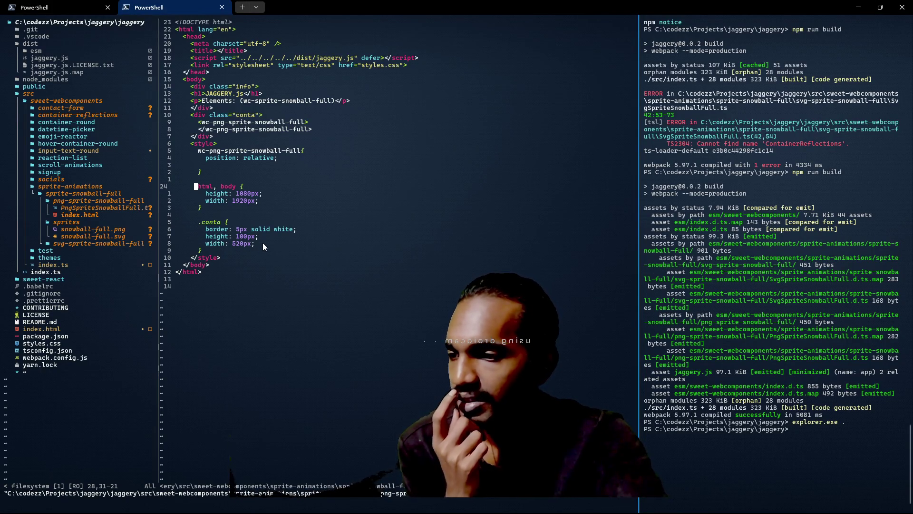
Step: Delete the height 100px and width 520px lines from .conta and save index.html
left_click_drag(263, 242, 173, 238)
key("d")
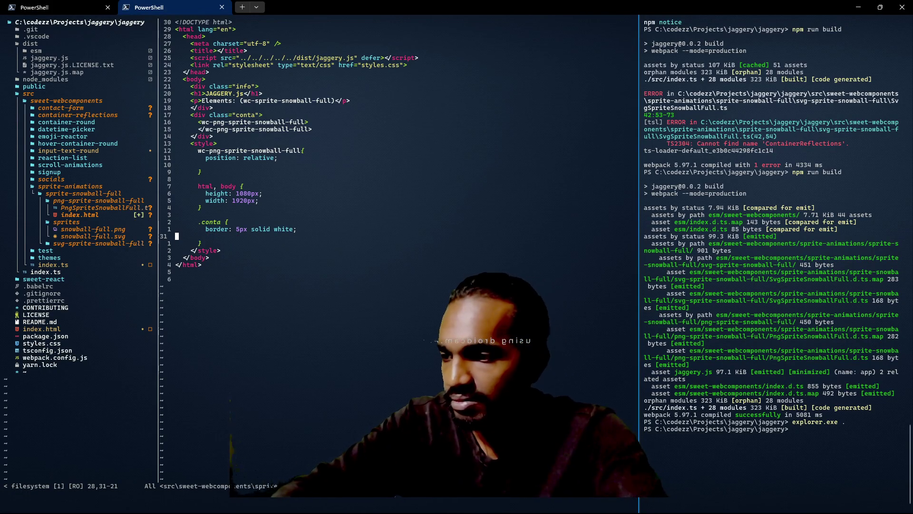
left_click(15, 493)
type(":w")
key("Return")
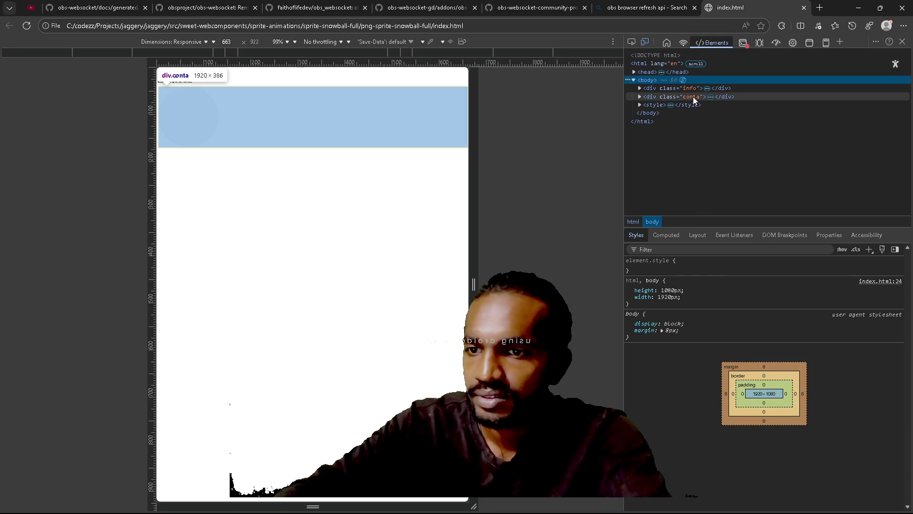
Step: Select div.conta and expand it down to the img loading ../sprites/snowball-full.png
left_click(672, 97)
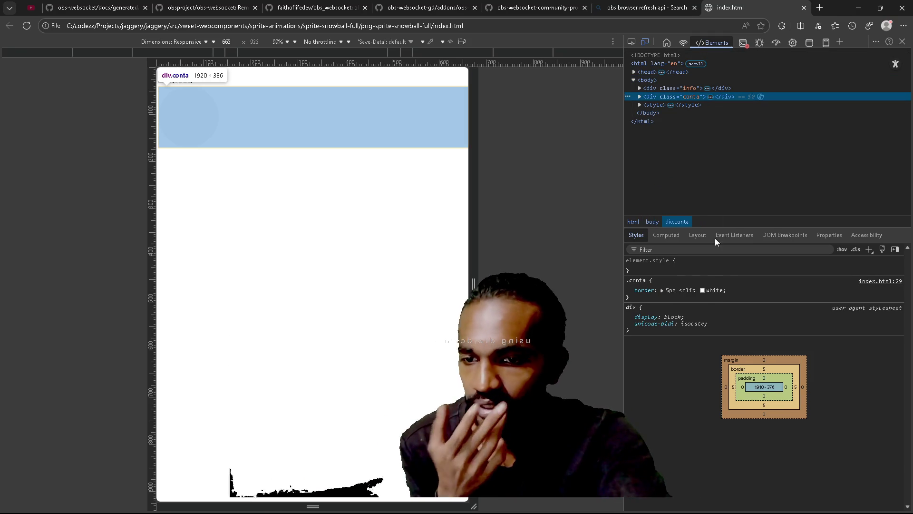
key("Right")
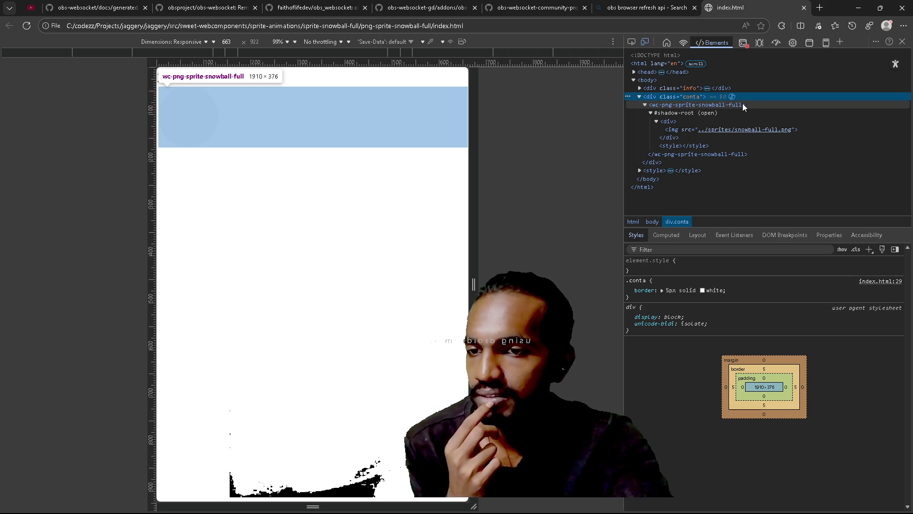
Step: Preview the 371×371, 8.8 kB snowball-full.png image, then return to the twotch-bot terminal
mouse_move(726, 131)
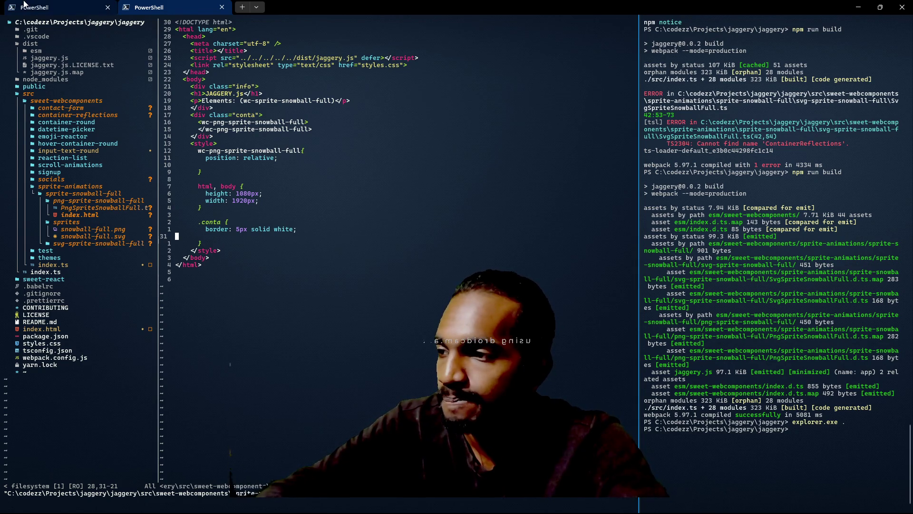
left_click(47, 5)
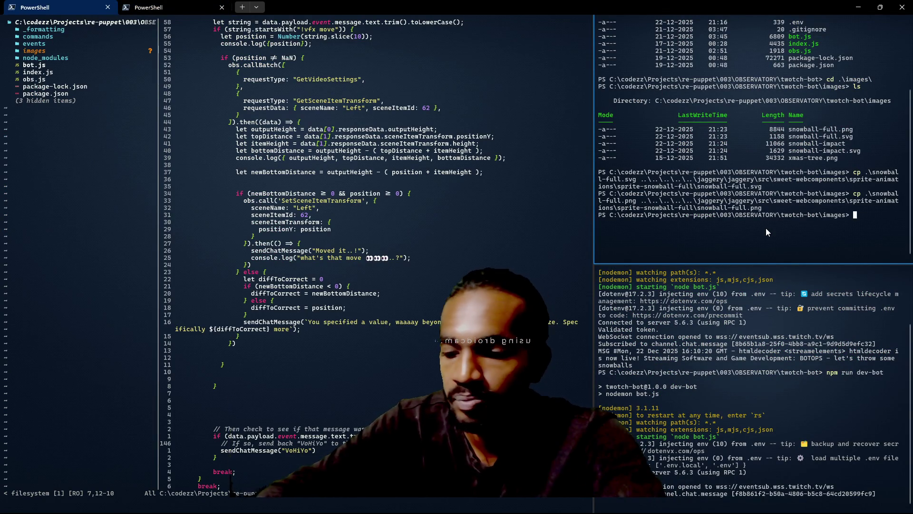
Step: List the images folder and recall the earlier snowball-full.png copy command for editing
type("ls")
key("Return")
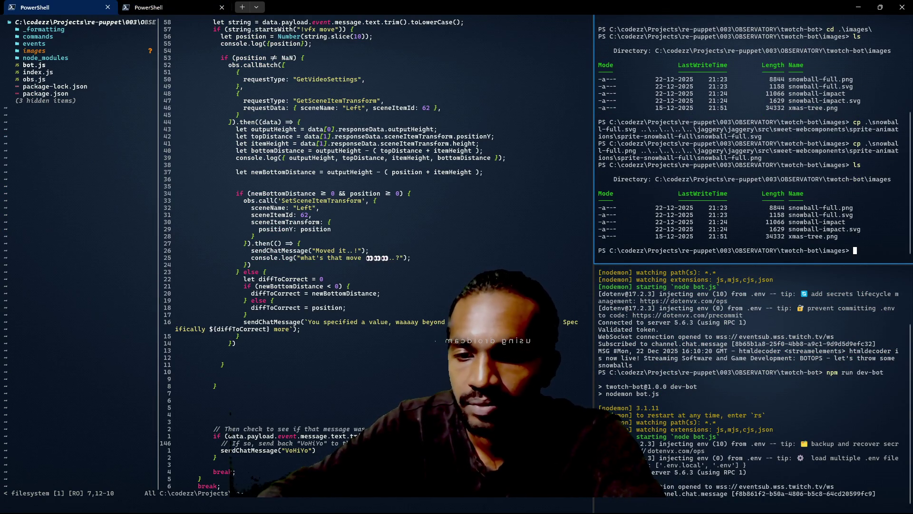
key("Up")
key("Up")
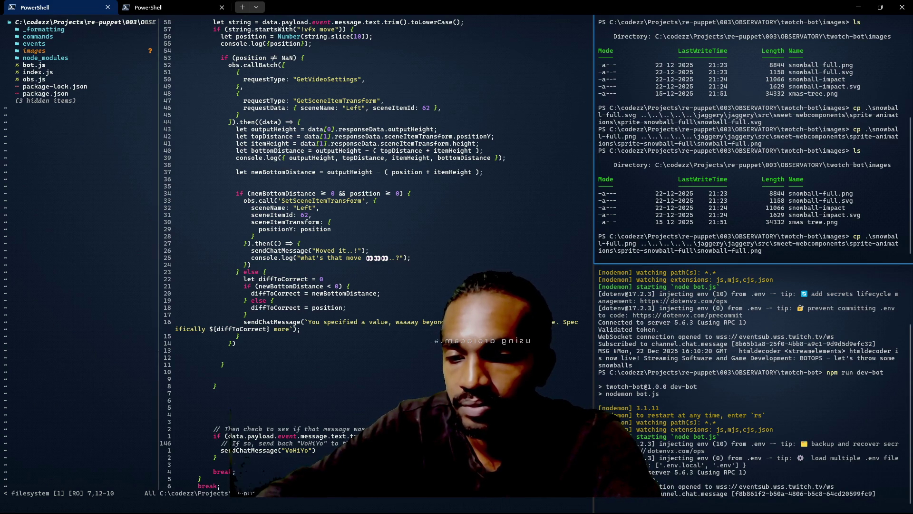
key("ctrl+Left")
key("ctrl+Left")
key("ctrl+Left")
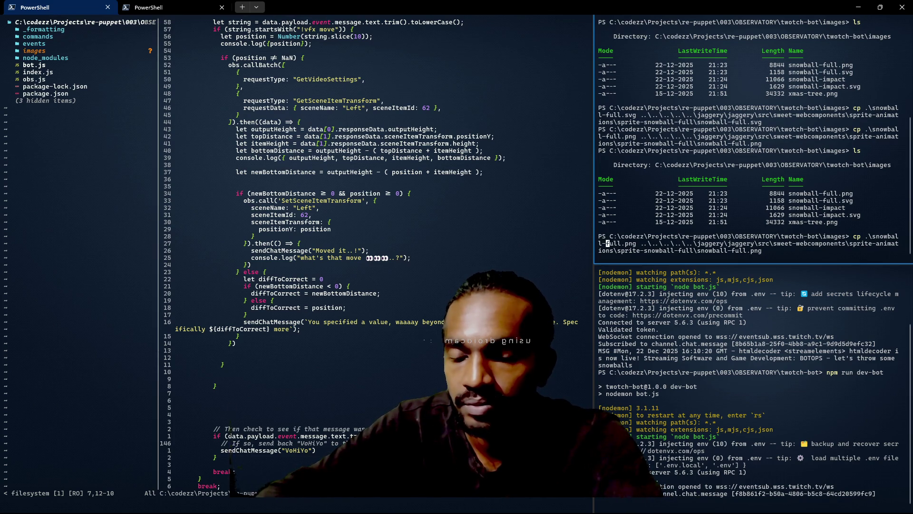
key("ctrl+Right")
key("ctrl+Right")
key("ctrl+Left")
key("Right")
key("Right")
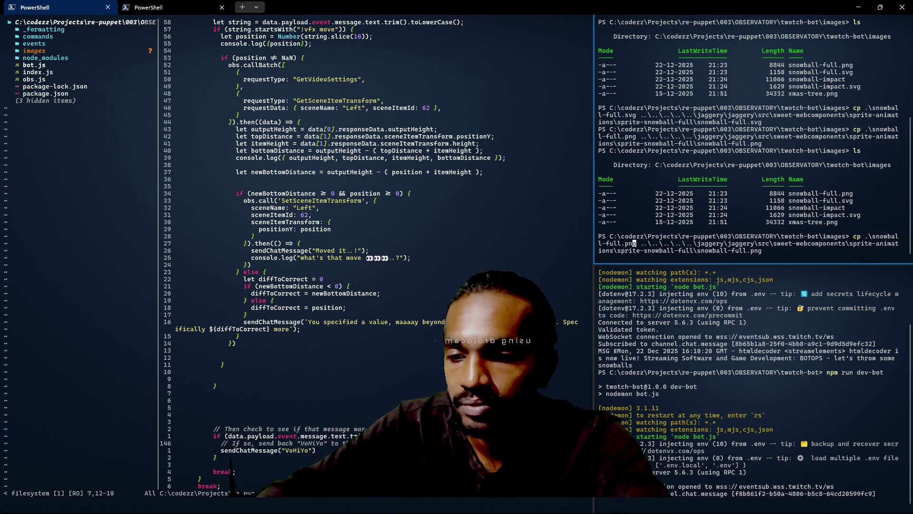
key("Right")
key("BackSpace")
key("BackSpace")
key("BackSpace")
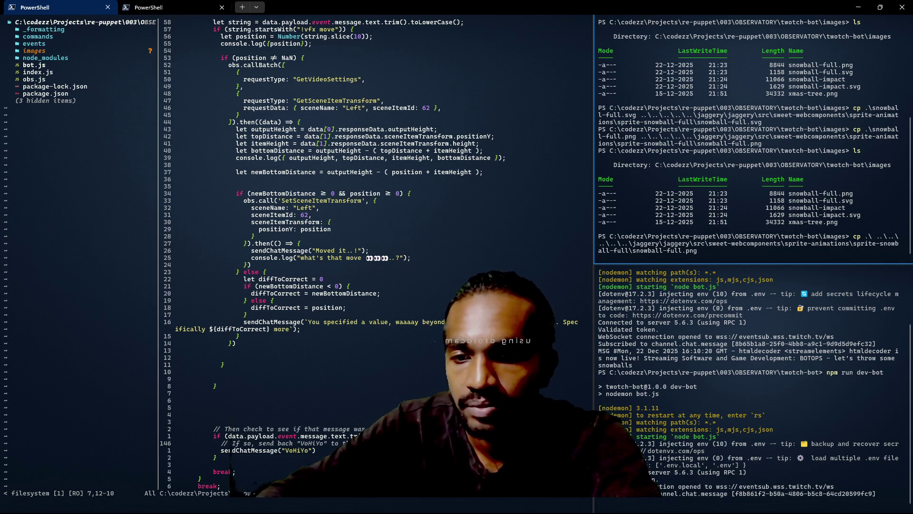
Step: Change the copy command's source file to snowball-impact.svg
type("snowball-full.png")
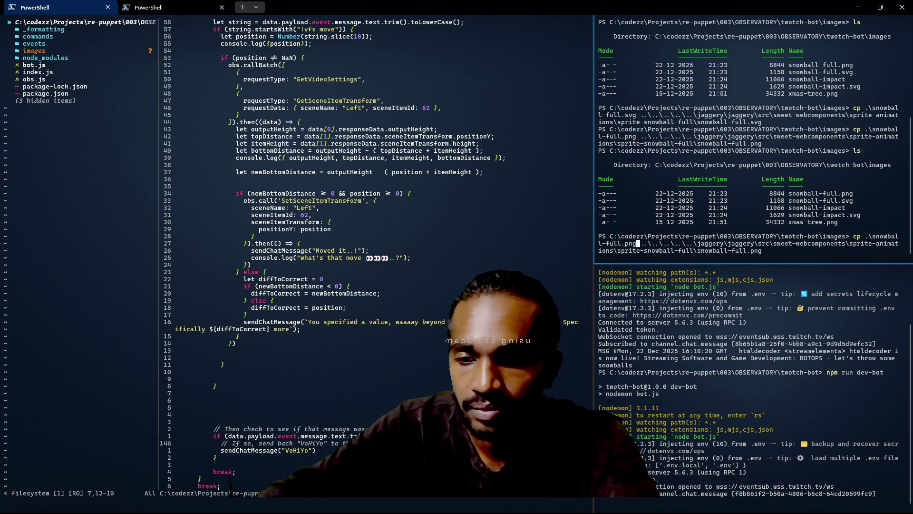
key("Tab")
key("Tab")
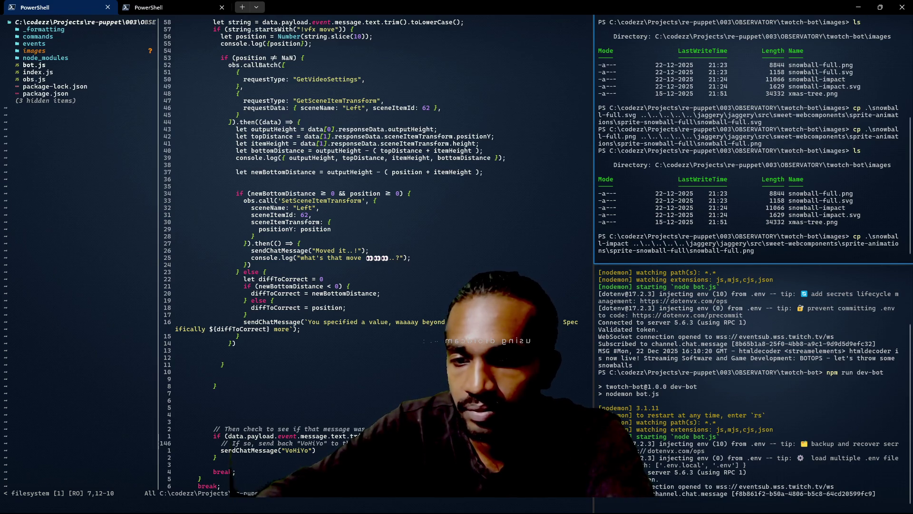
type(".")
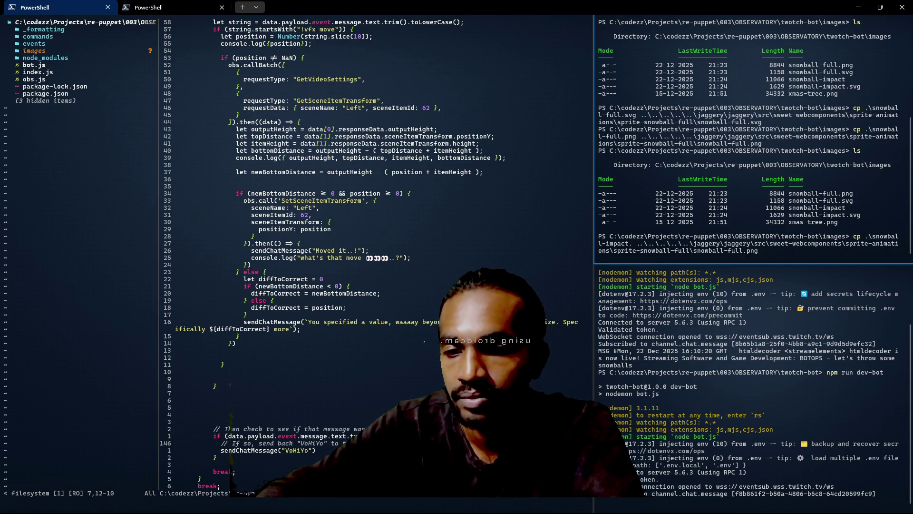
type("svg")
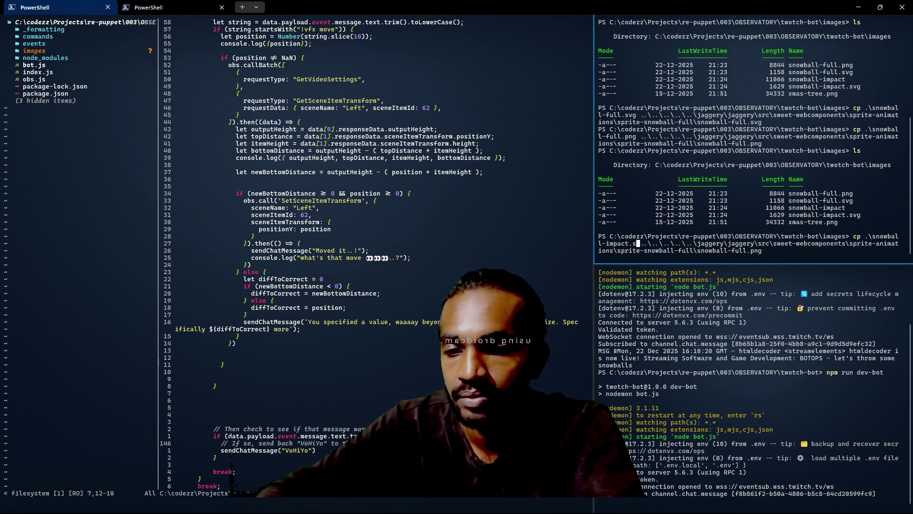
Step: Set the destination to sprites\snowball-impact.svg and run the copy
key("End")
key("BackSpace")
key("BackSpace")
key("BackSpace")
type("sprites\\")
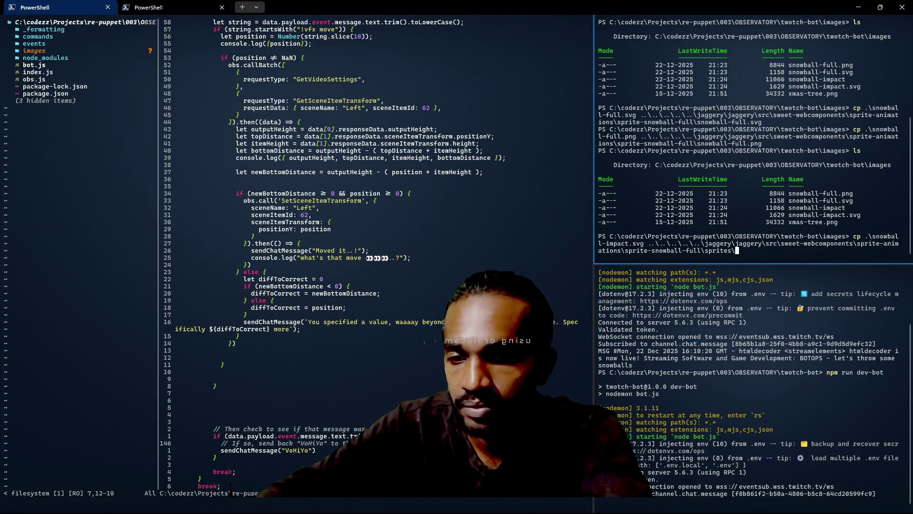
key("Tab")
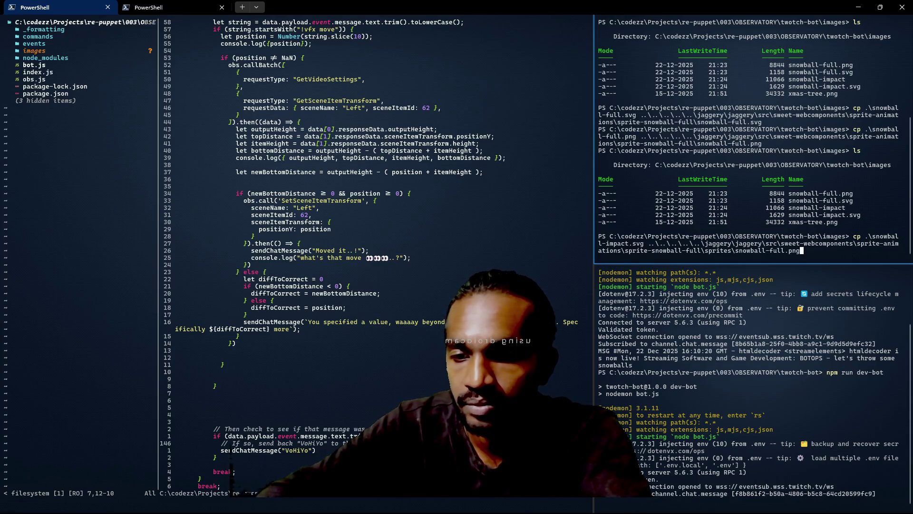
key("Tab")
key("BackSpace")
key("BackSpace")
key("BackSpace")
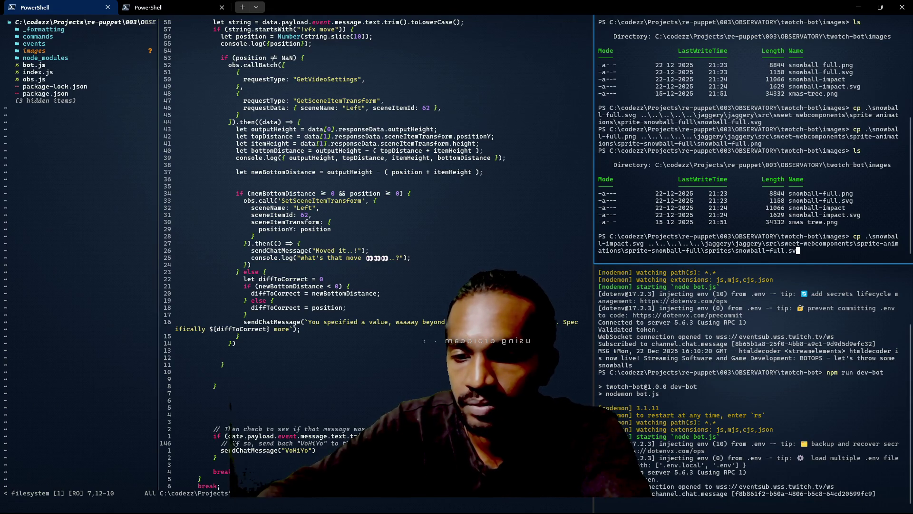
type("images")
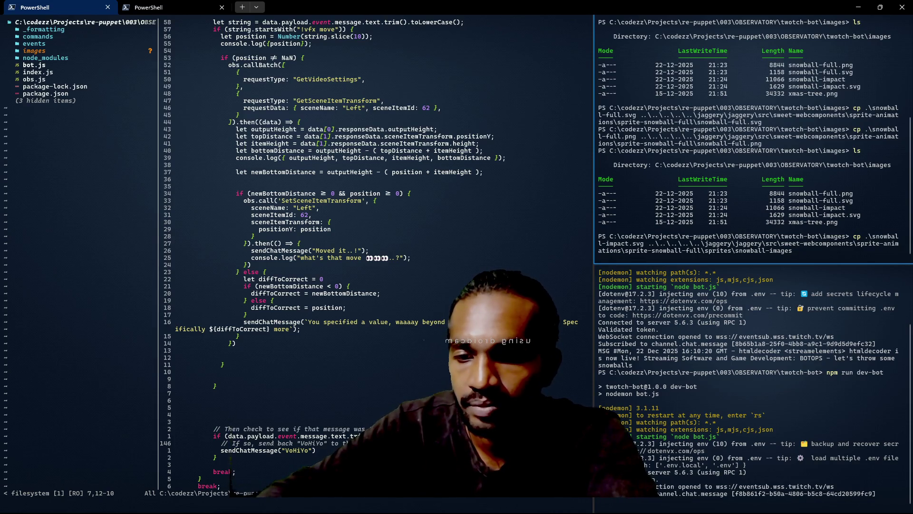
key("BackSpace")
key("BackSpace")
key("BackSpace")
key("BackSpace")
type("pact")
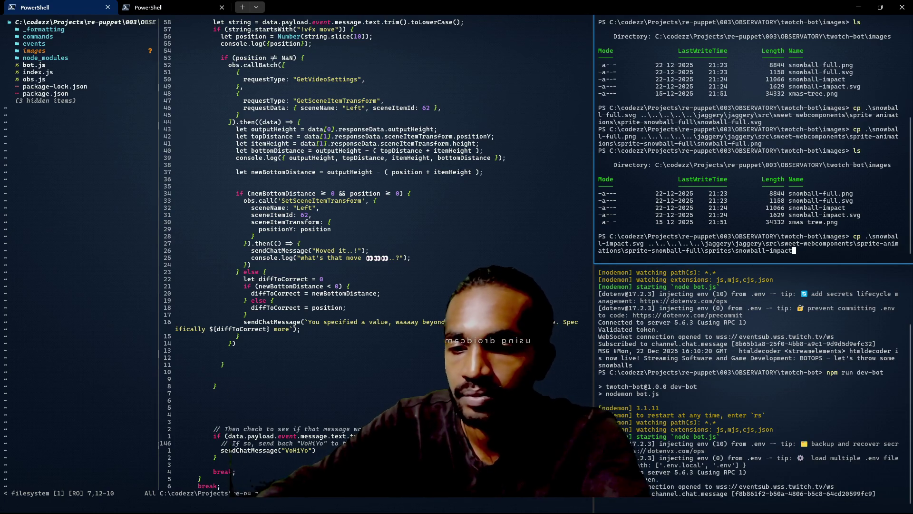
type(".")
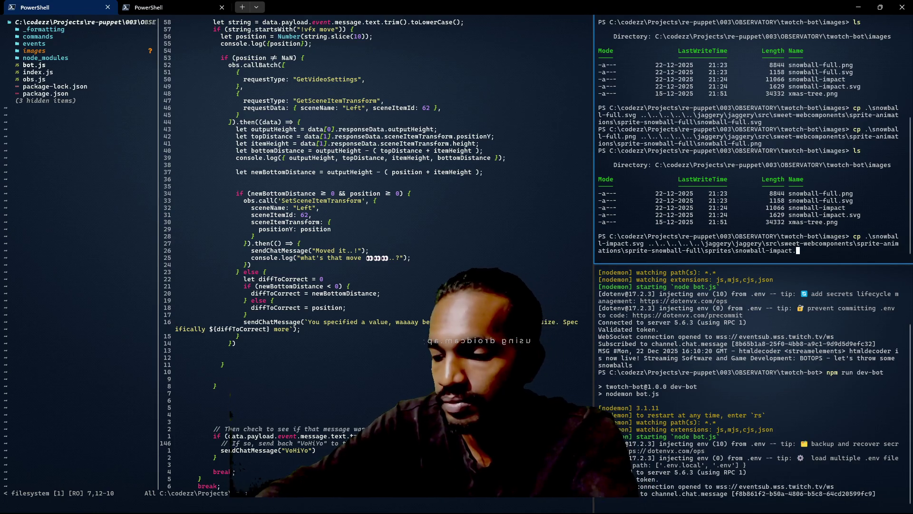
type("svg")
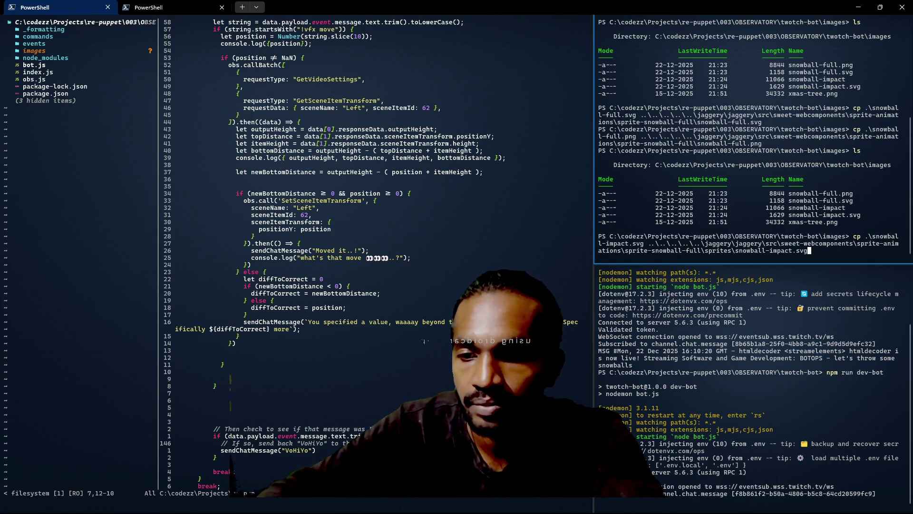
key("Return")
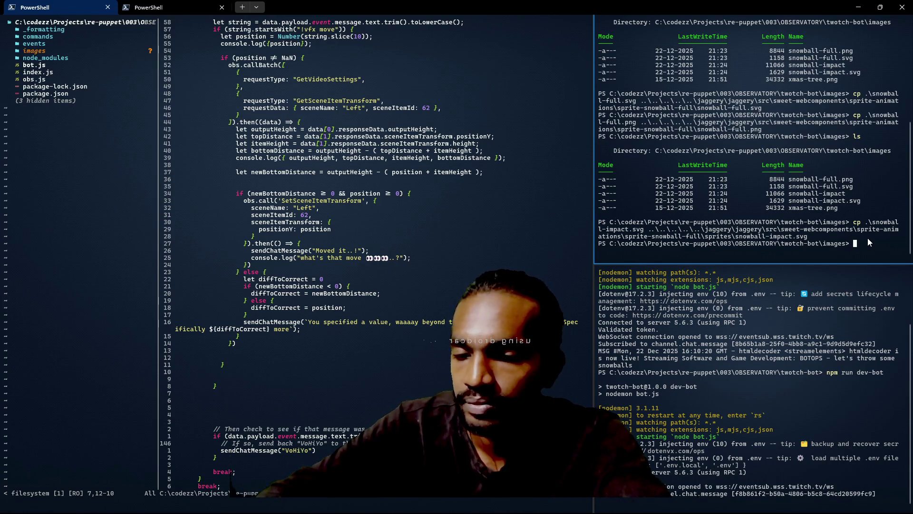
Step: List the images folder contents again after the copy
type("ls")
key("Return")
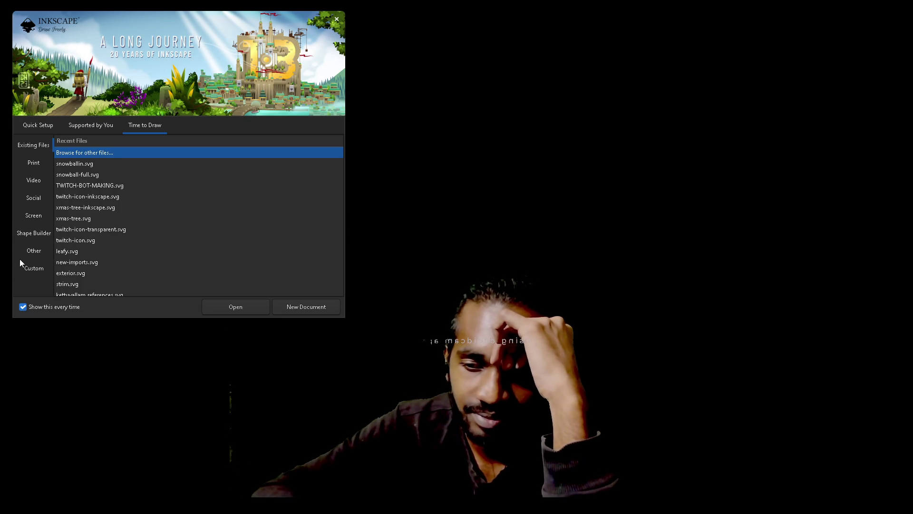
Step: Open snowball-full.svg from Inkscape's Recent Files list
double_click(81, 175)
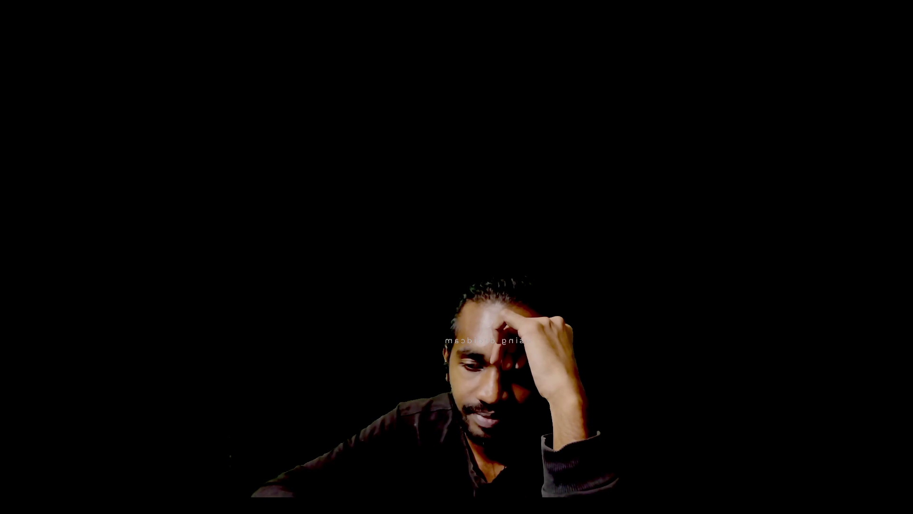
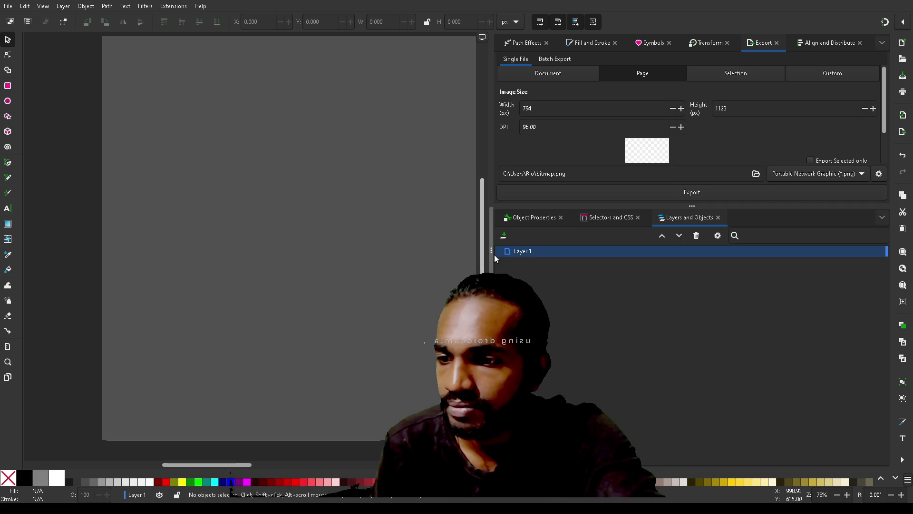
Step: Widen the canvas beside the dock, zoom the landscape page into view, and choose the Rectangle tool
left_click_drag(495, 258, 680, 258)
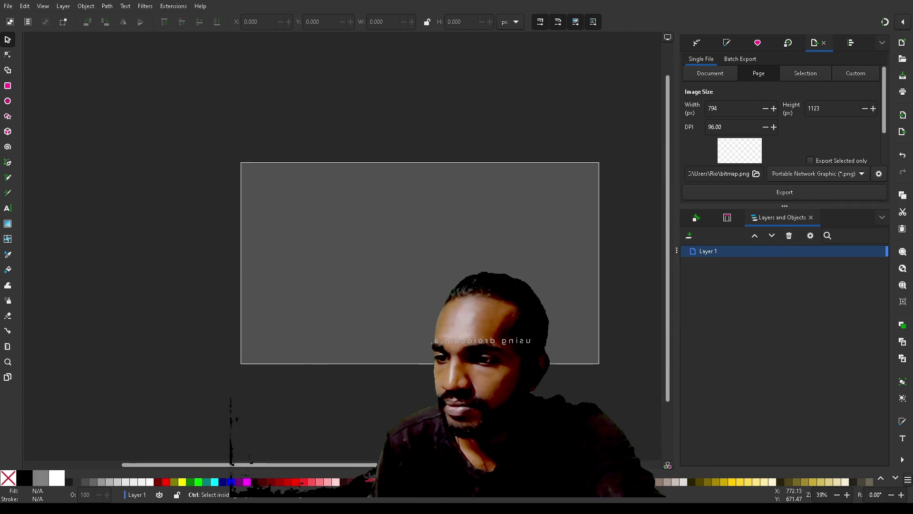
key("minus")
key("minus")
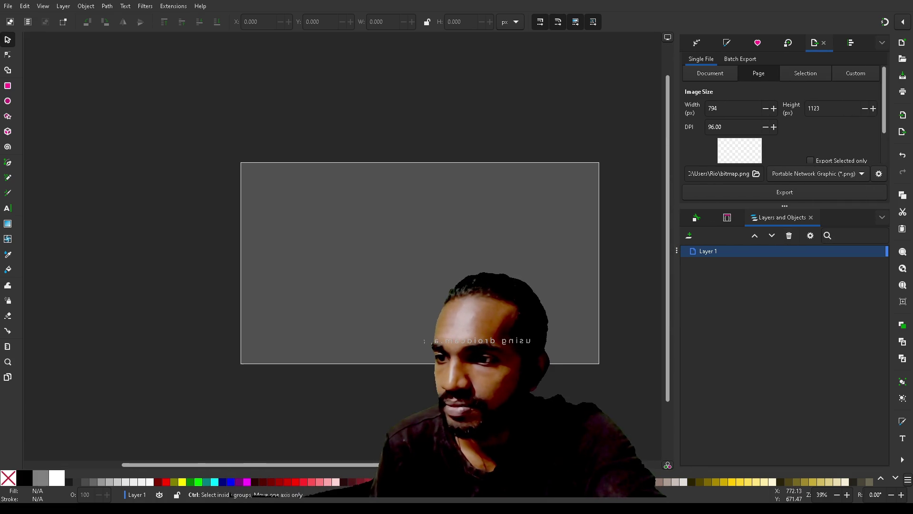
key("plus")
scroll(343, 252, "right", 2)
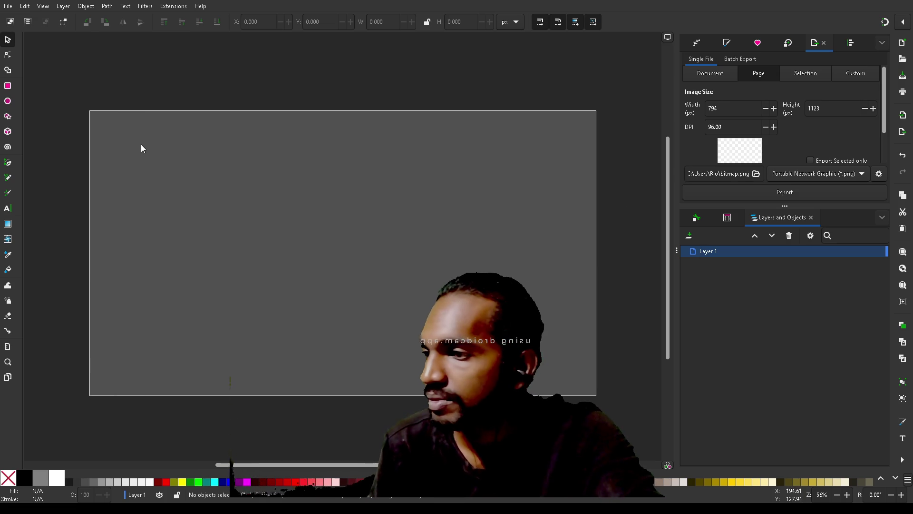
left_click(8, 86)
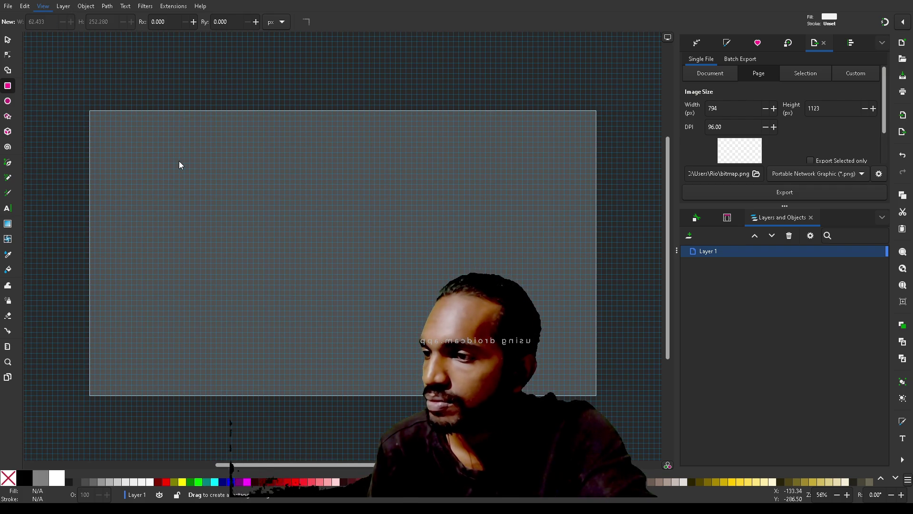
Step: Show the rulers, place a vertical guide near the page's left side, and draw a white rectangle across the page
key("ctrl+r")
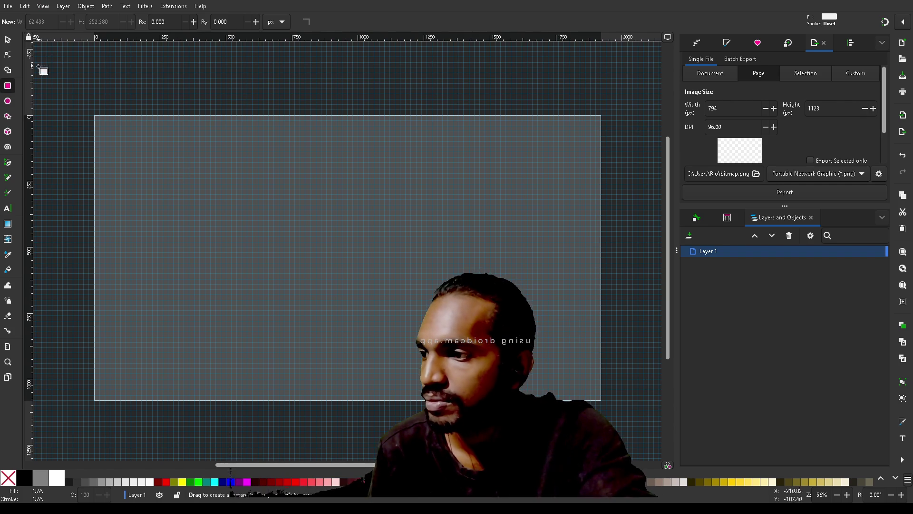
mouse_move(115, 91)
left_mouse_down()
mouse_move(170, 94)
mouse_move(98, 90)
mouse_move(145, 88)
left_mouse_up()
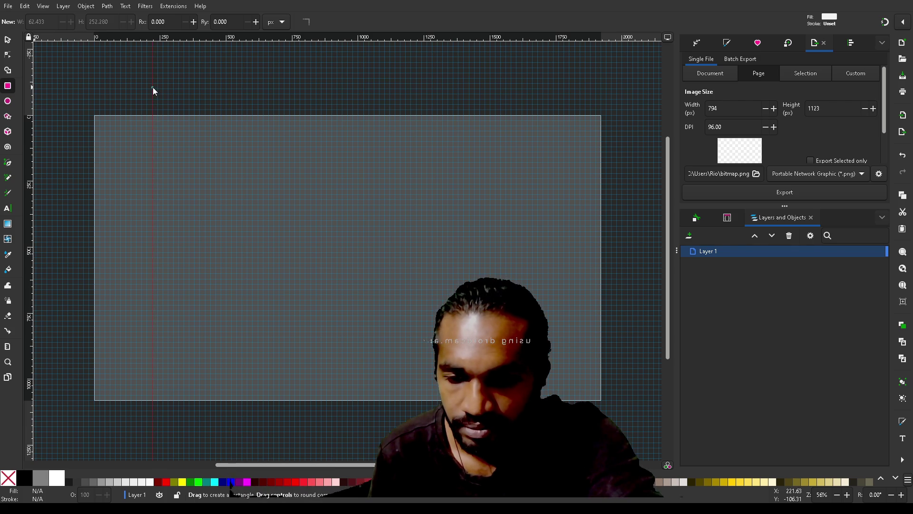
left_click_drag(152, 87, 152, 87)
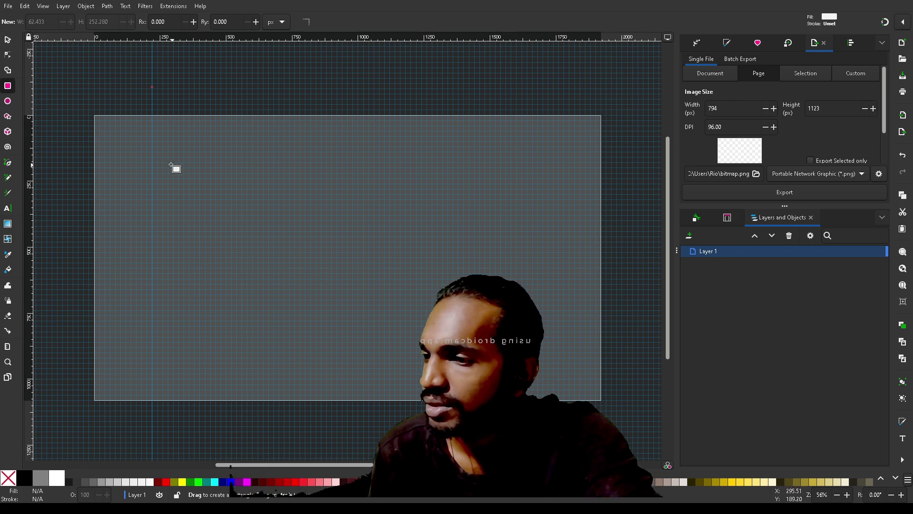
mouse_move(153, 146)
left_mouse_down()
mouse_move(545, 327)
mouse_move(558, 347)
mouse_move(548, 364)
left_mouse_up()
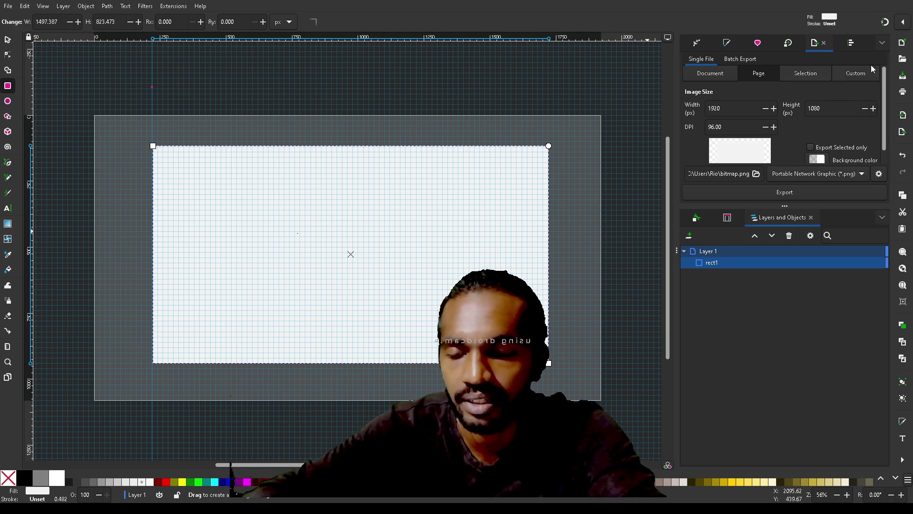
Step: Open the Transform options, turn on snapping to move the rectangle to the page's bottom-left, and hide the grid
left_click(849, 43)
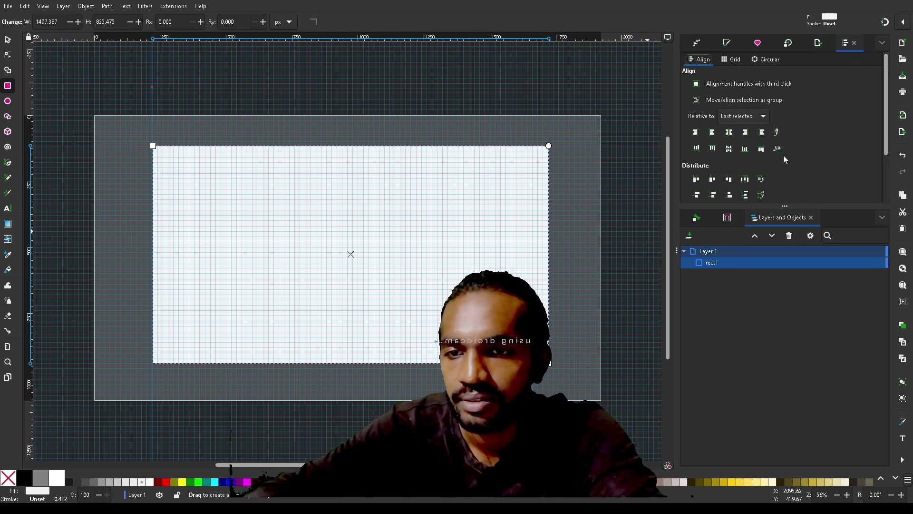
left_click(785, 43)
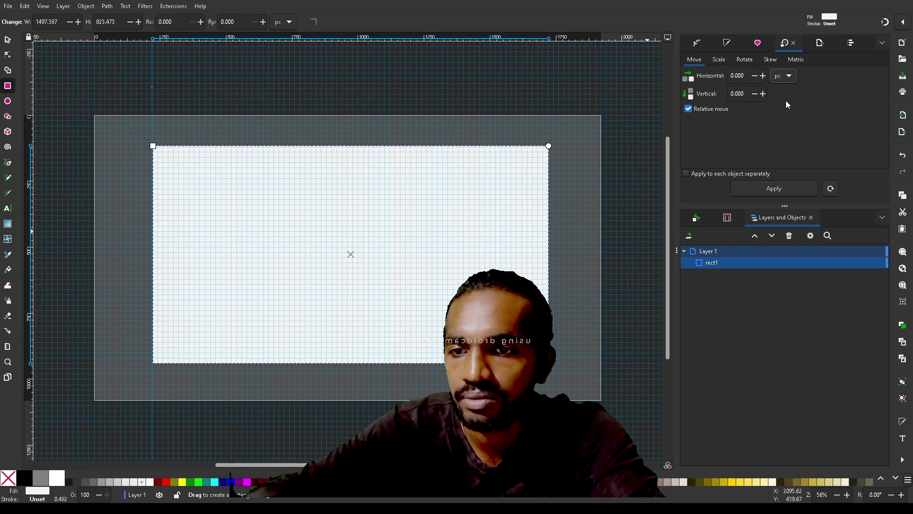
key("s")
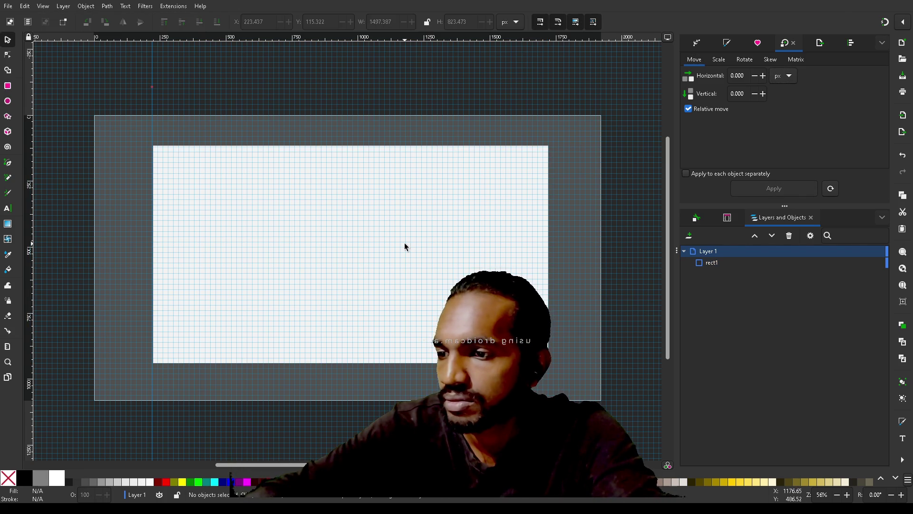
left_click_drag(383, 241, 325, 279)
left_click(886, 21)
mouse_move(233, 361)
left_mouse_down()
mouse_move(252, 355)
mouse_move(234, 360)
left_mouse_up()
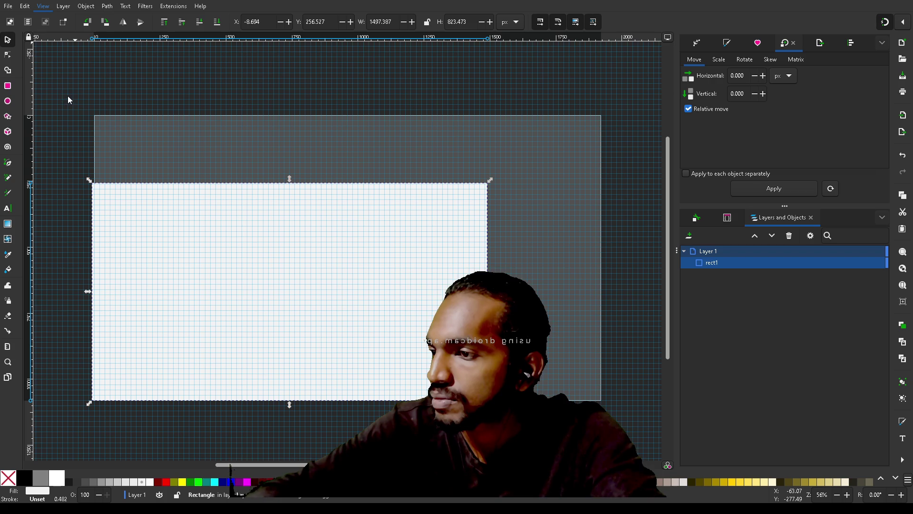
key("numbersign")
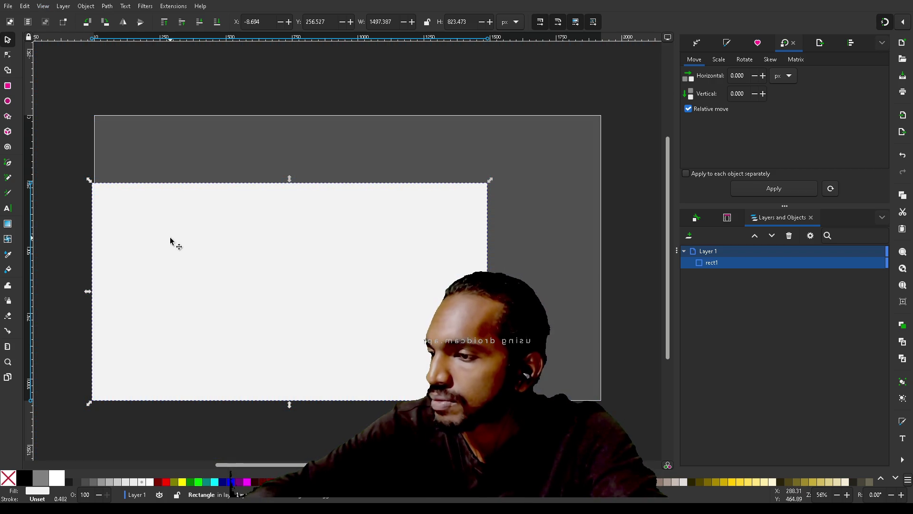
Step: Snap the rectangle to the page corner and enter moves of 220 px horizontal and -35 px vertical
mouse_move(186, 240)
left_mouse_down()
mouse_move(196, 185)
mouse_move(179, 233)
left_mouse_up()
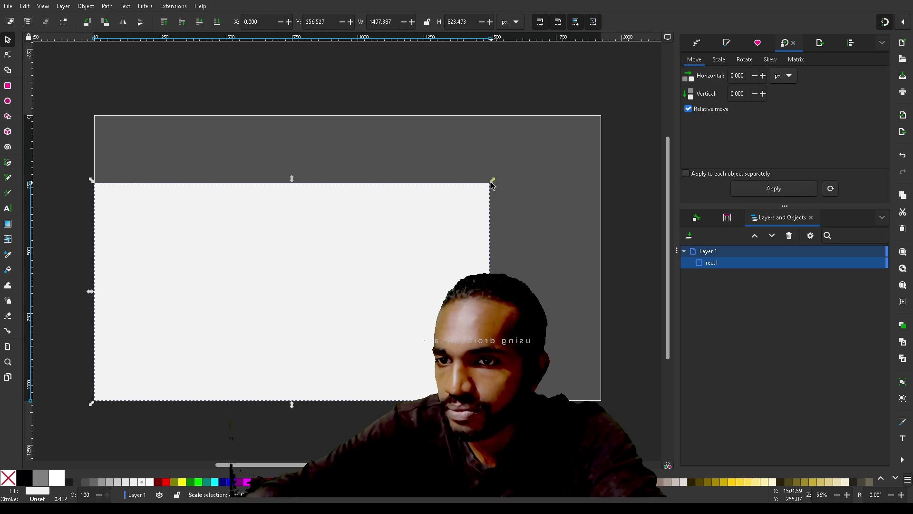
double_click(748, 76)
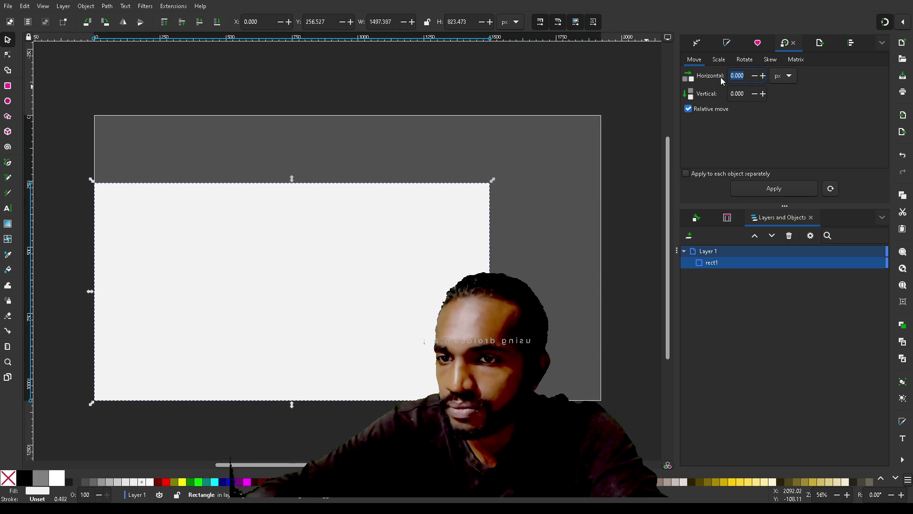
type("220")
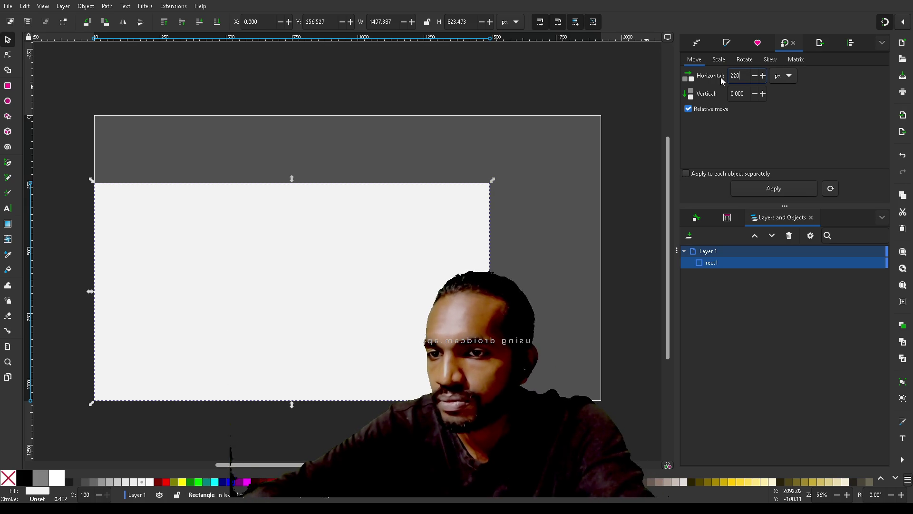
key("Return")
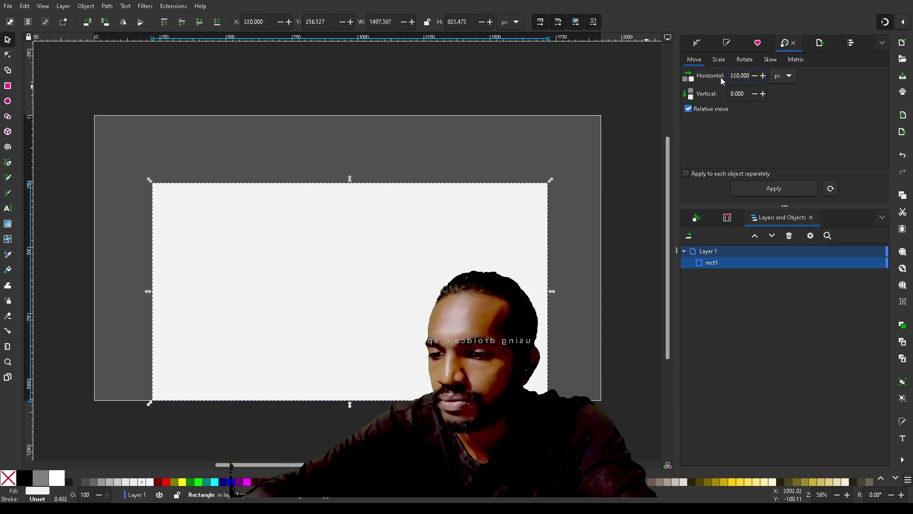
double_click(746, 93)
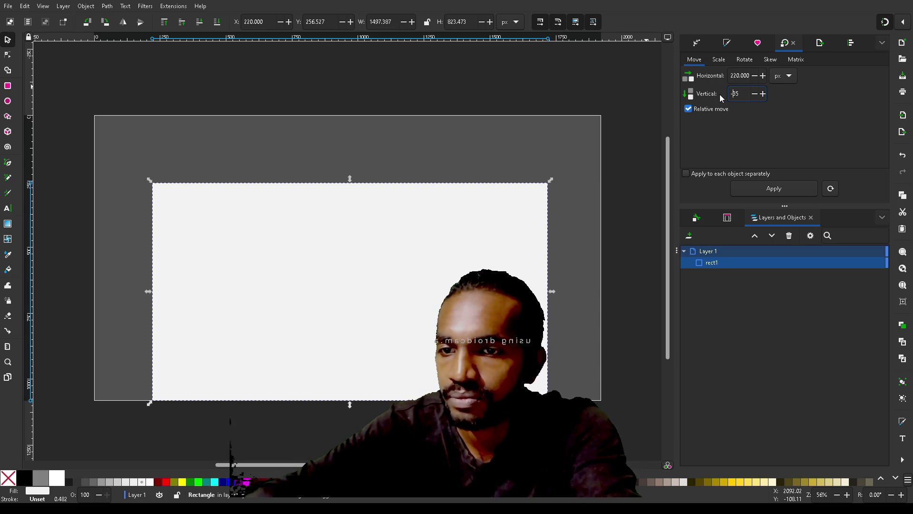
type("-")
key("Return")
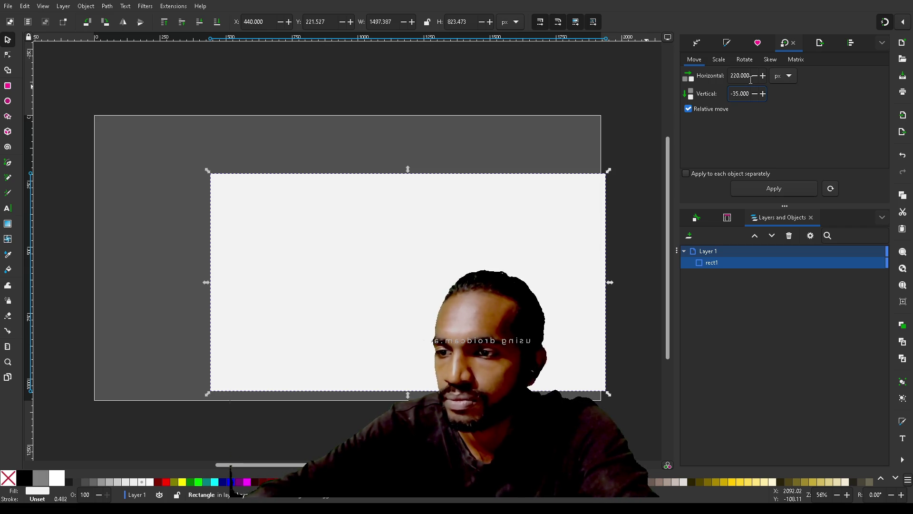
Step: Return the rectangle to the left edge, apply the 220/-35 move, and stretch it to 1010 px tall
left_click_drag(491, 300, 327, 320)
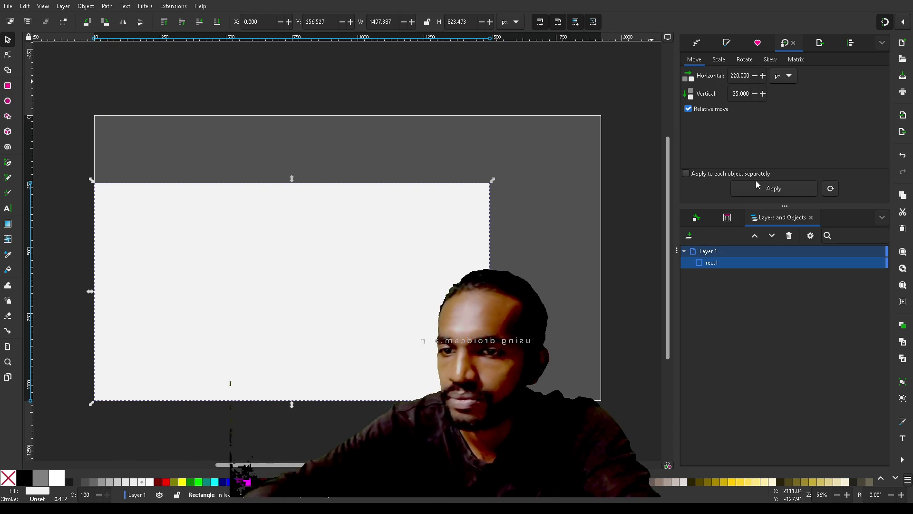
left_click(781, 190)
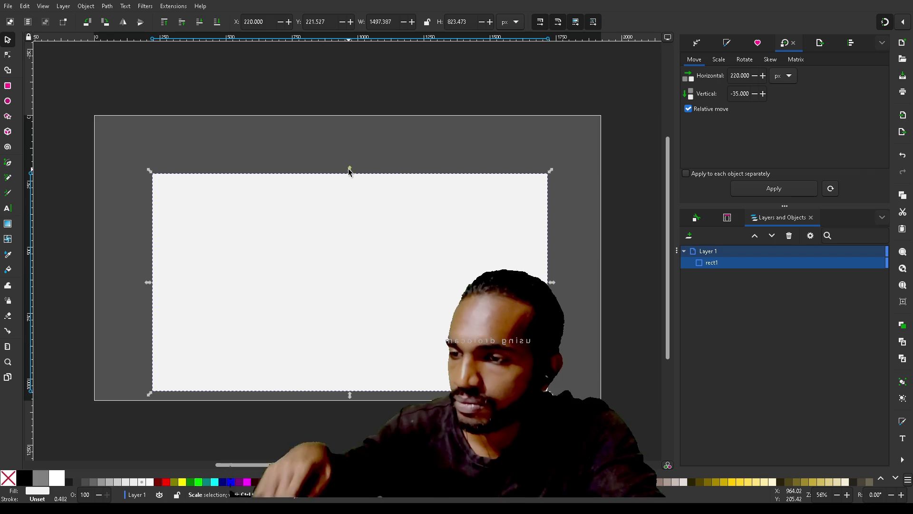
left_click_drag(350, 170, 352, 121)
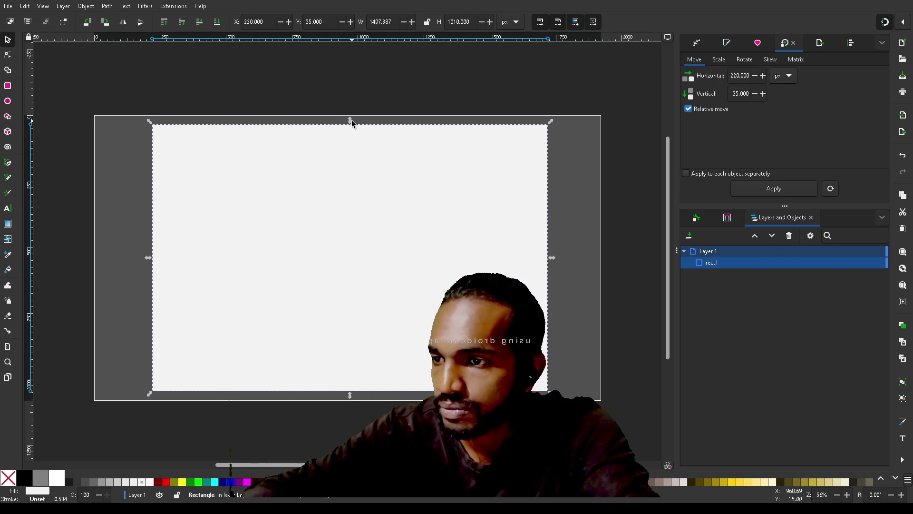
Step: Toggle Relative move and widen the white rectangle to 1700 px, reaching the page's right edge
left_click(503, 101)
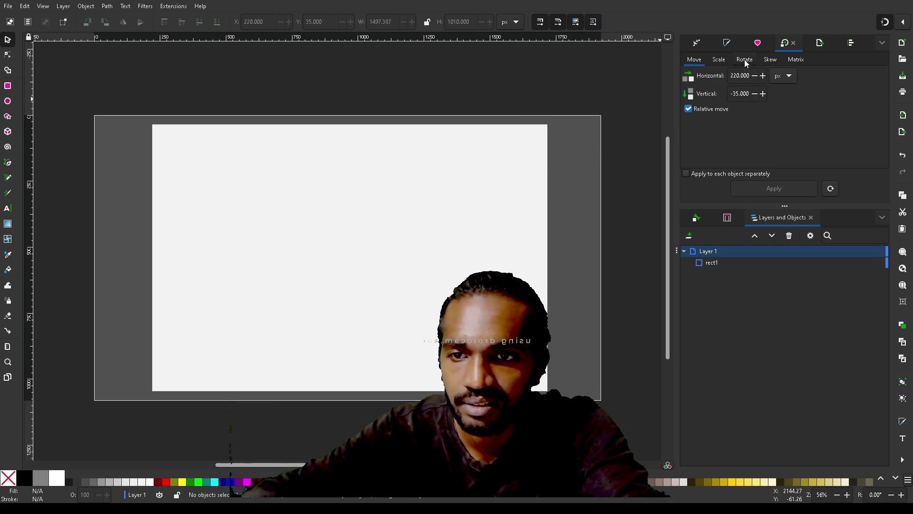
left_click(688, 109)
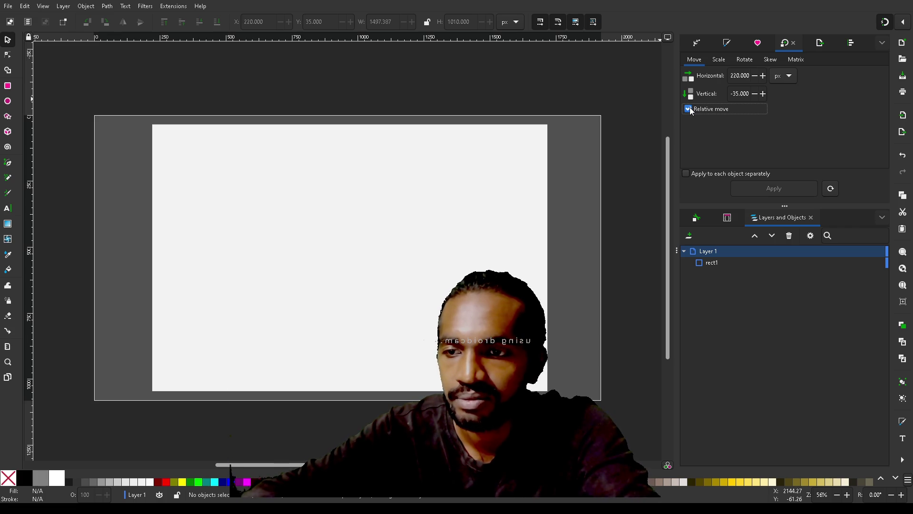
left_click(503, 226)
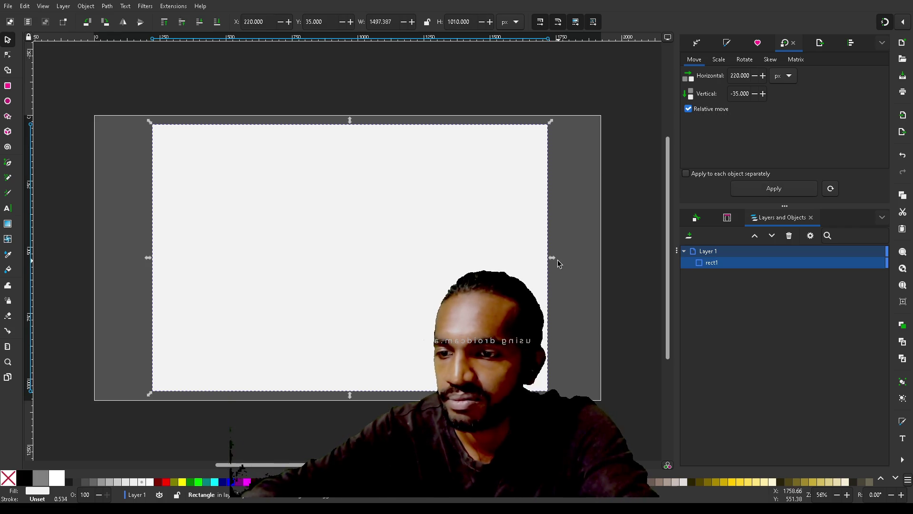
left_click_drag(554, 258, 610, 254)
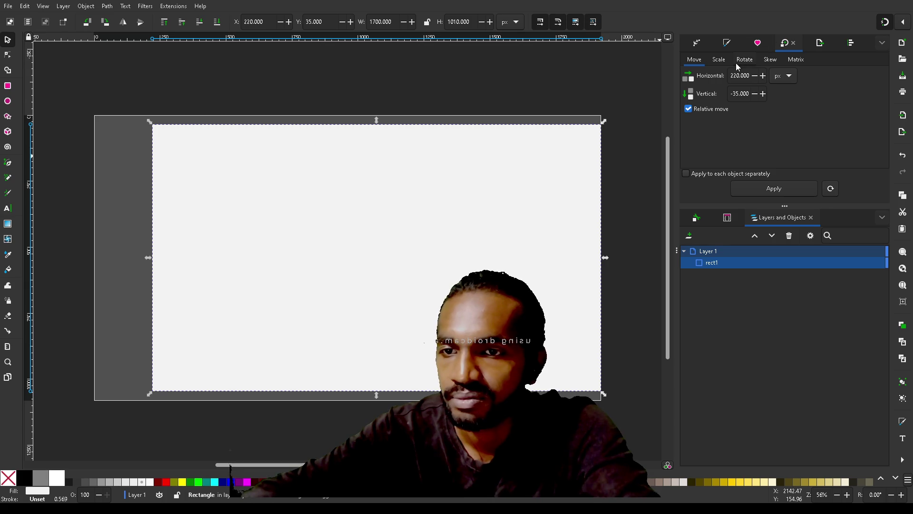
Step: Look through the Matrix, Skew, Rotate and Scale tabs, return to Move, and deselect
left_click(796, 60)
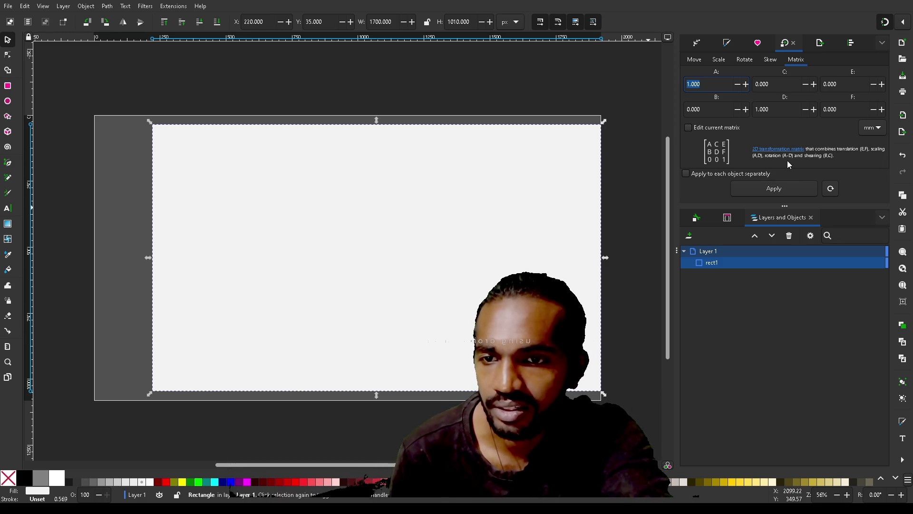
left_click(771, 60)
left_click(752, 59)
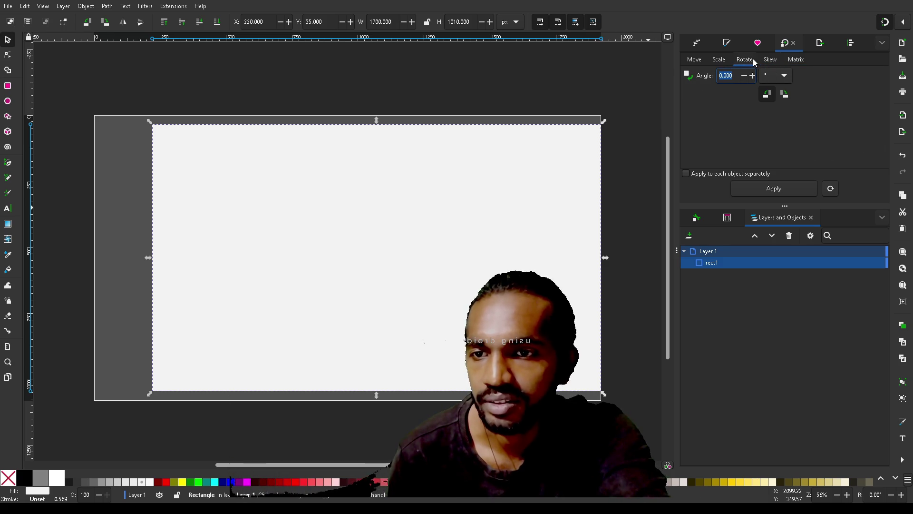
left_click(723, 60)
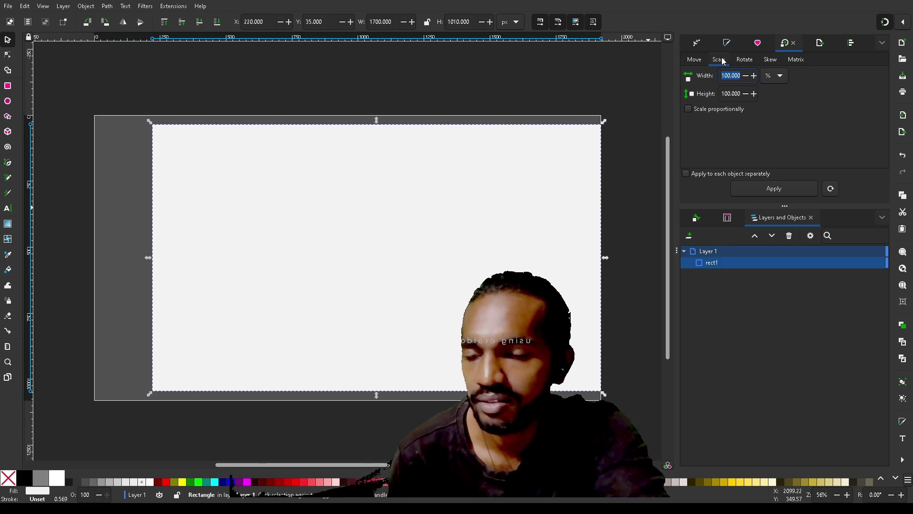
left_click(696, 58)
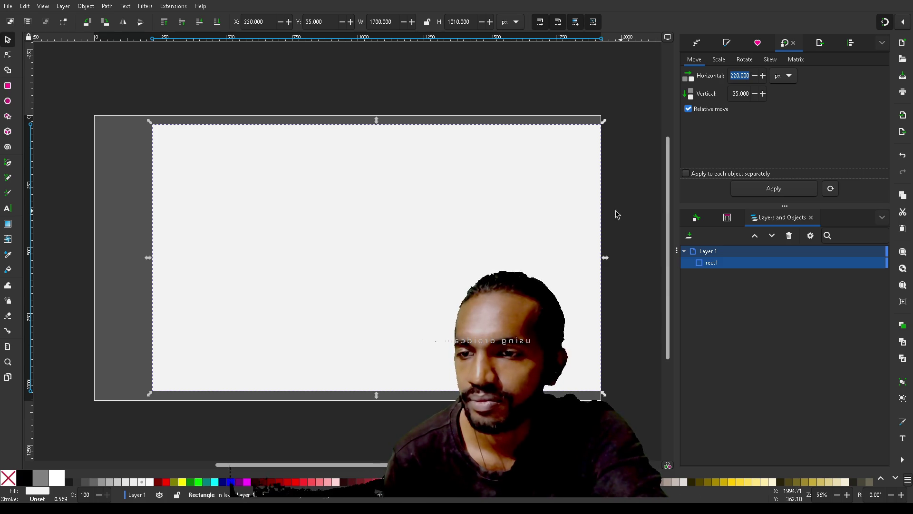
left_click(645, 176)
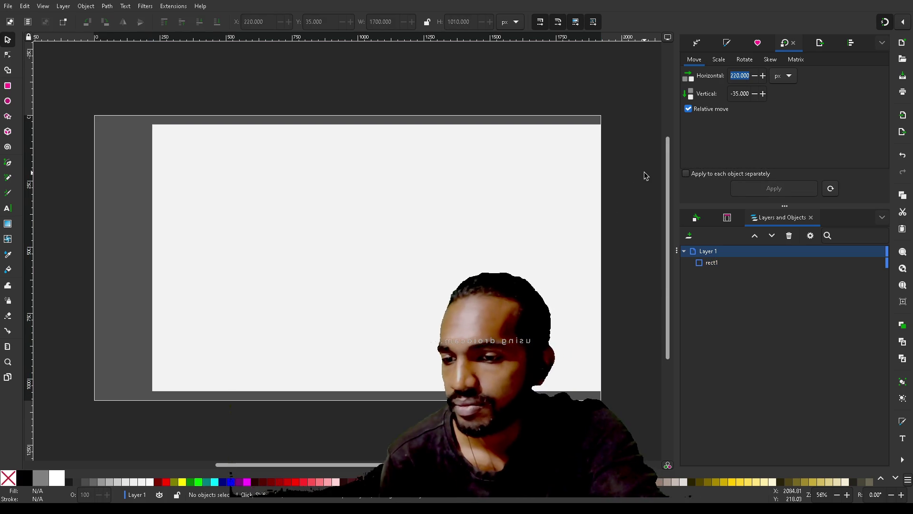
Step: Draw a helper rectangle at the page's right side and set its width to 450 px
key("r")
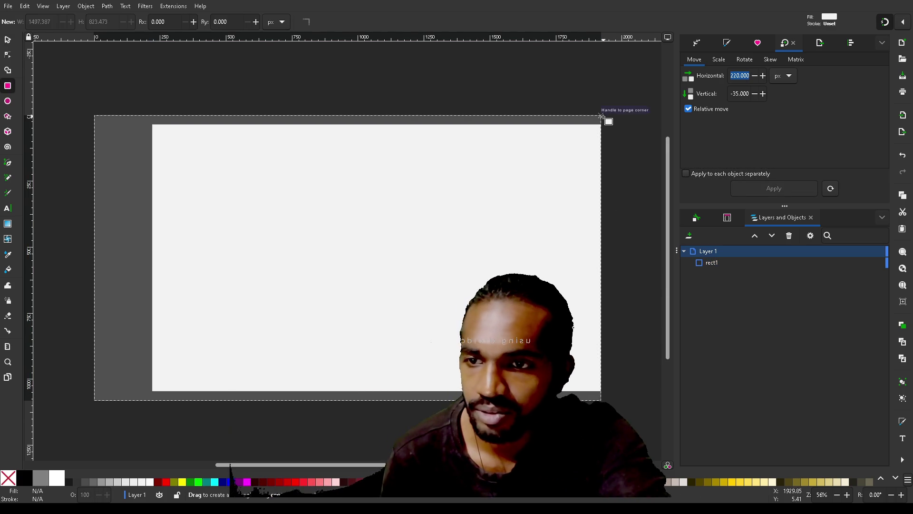
mouse_move(600, 115)
left_mouse_down()
mouse_move(542, 265)
mouse_move(462, 368)
left_mouse_up()
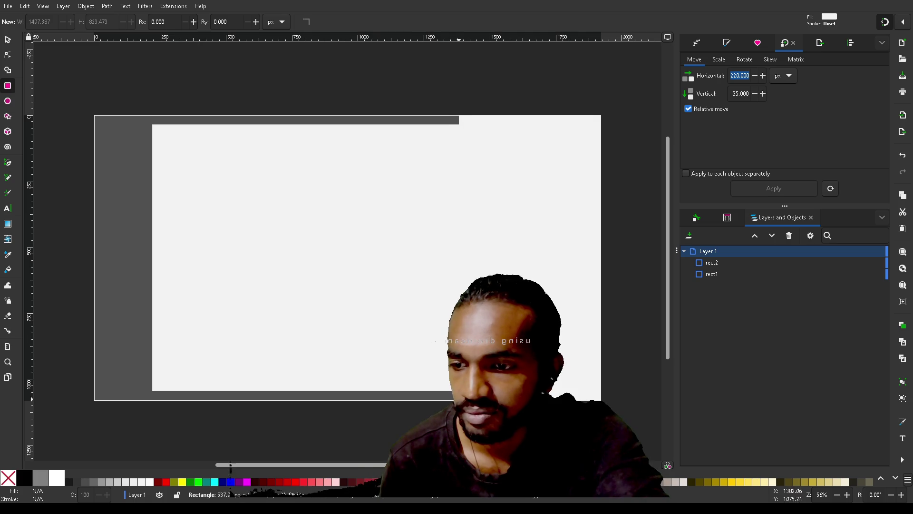
mouse_move(459, 400)
left_mouse_down()
mouse_move(384, 400)
mouse_move(475, 400)
left_mouse_up()
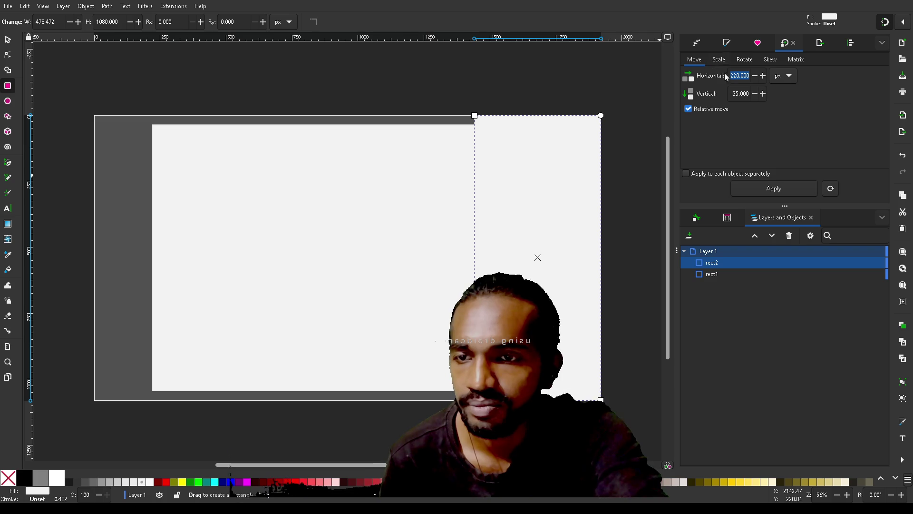
left_click(720, 60)
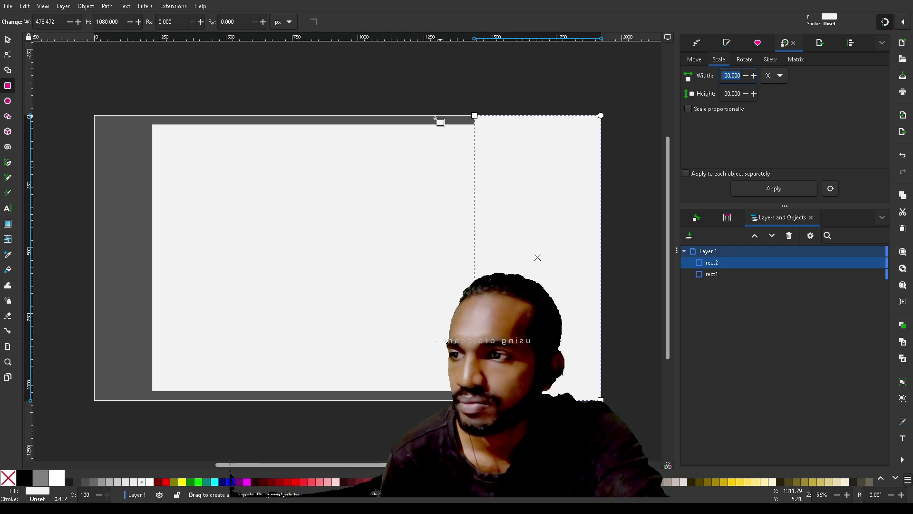
triple_click(61, 25)
type("45")
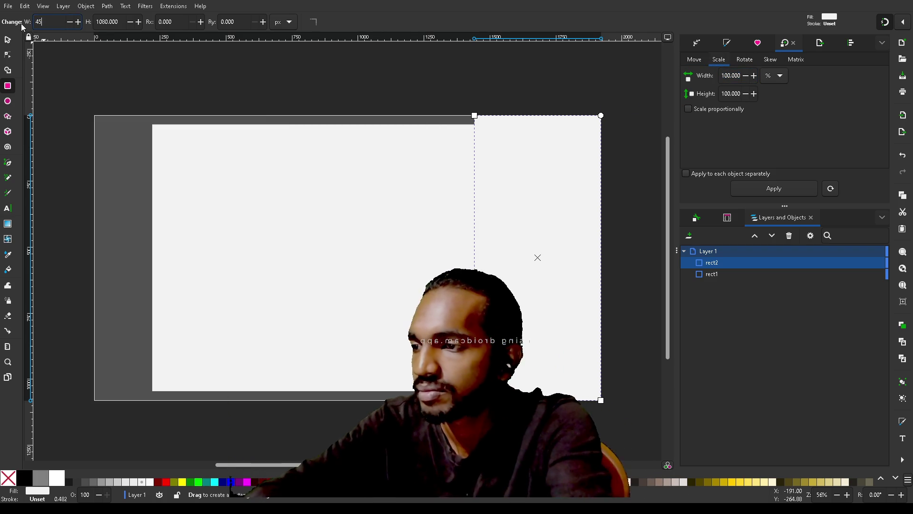
type("0")
key("Tab")
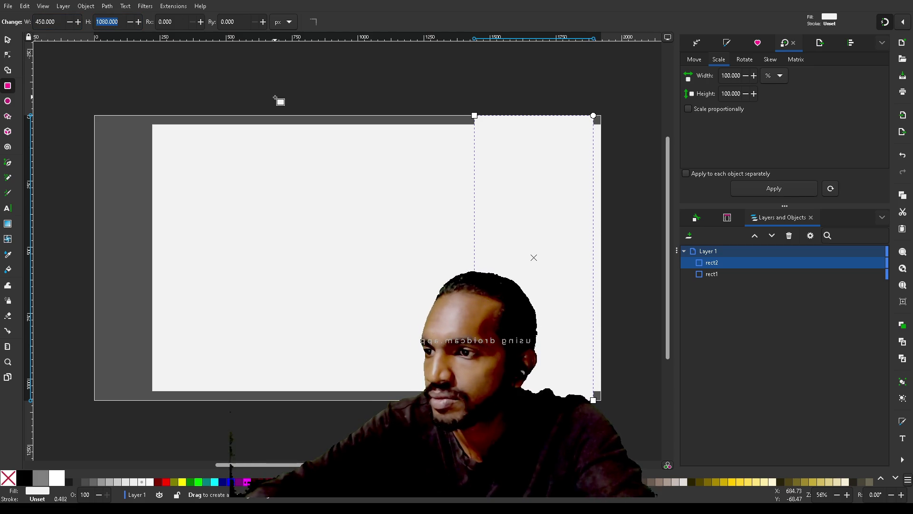
Step: Align the 450 px helper rectangle to the page's top-right corner
key("Escape")
key("s")
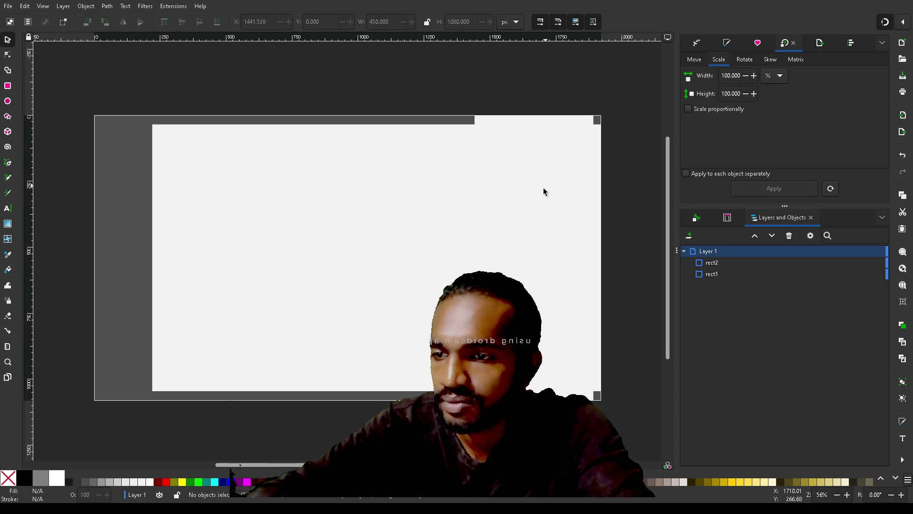
left_click(498, 125)
left_click_drag(544, 249, 555, 252)
mouse_move(566, 367)
left_mouse_down()
mouse_move(544, 358)
mouse_move(554, 361)
left_mouse_up()
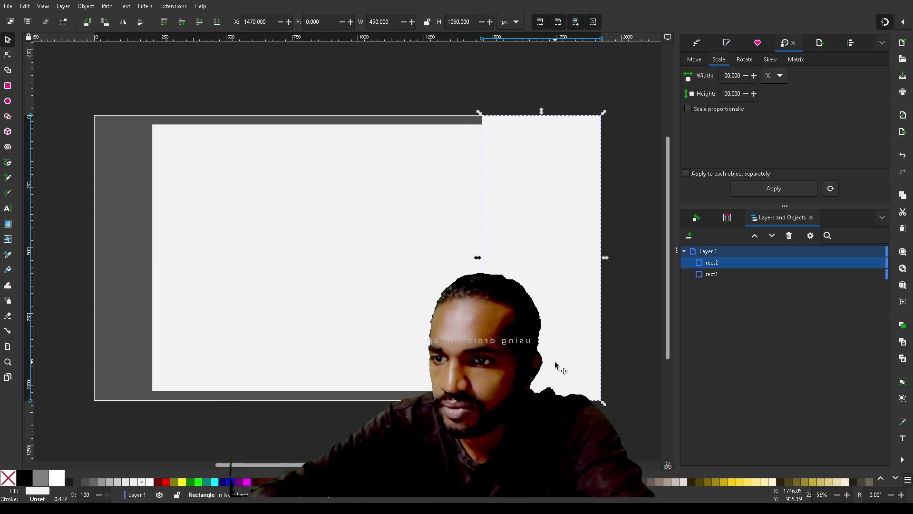
Step: Snap the background rectangle to the helper for a 1250 px width, delete the helper, and save
left_click(366, 271)
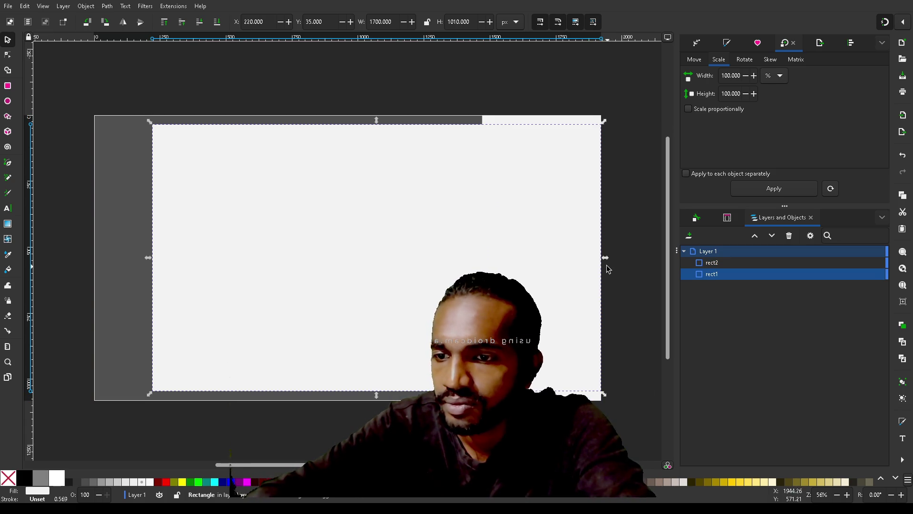
mouse_move(606, 260)
left_mouse_down()
mouse_move(481, 256)
mouse_move(489, 261)
left_mouse_up()
left_click(555, 247)
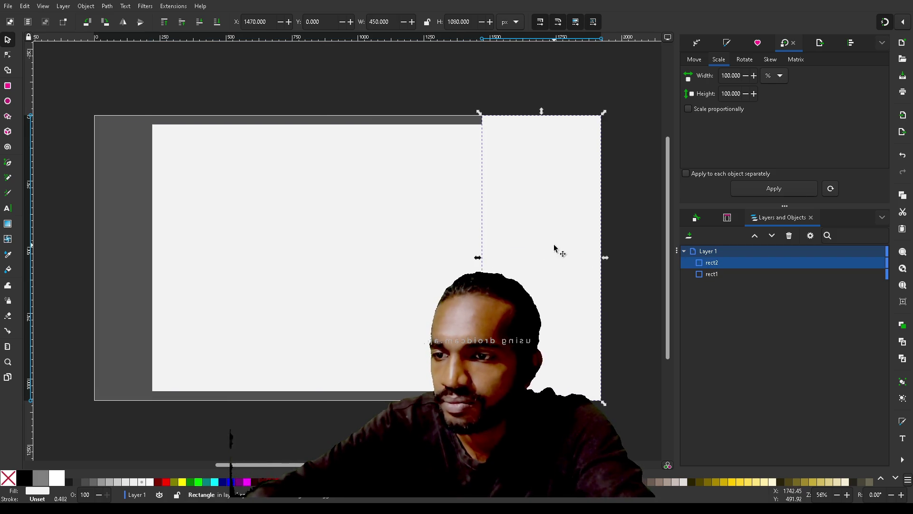
key("Delete")
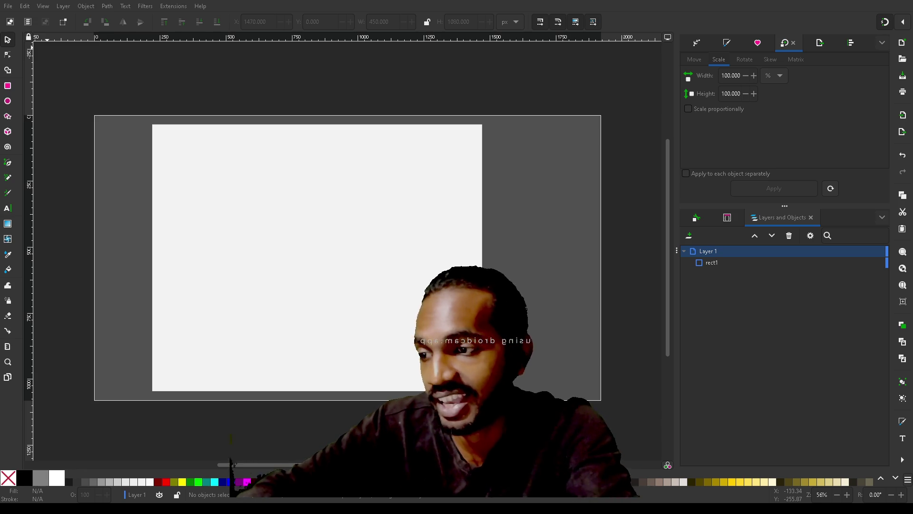
key("ctrl+s")
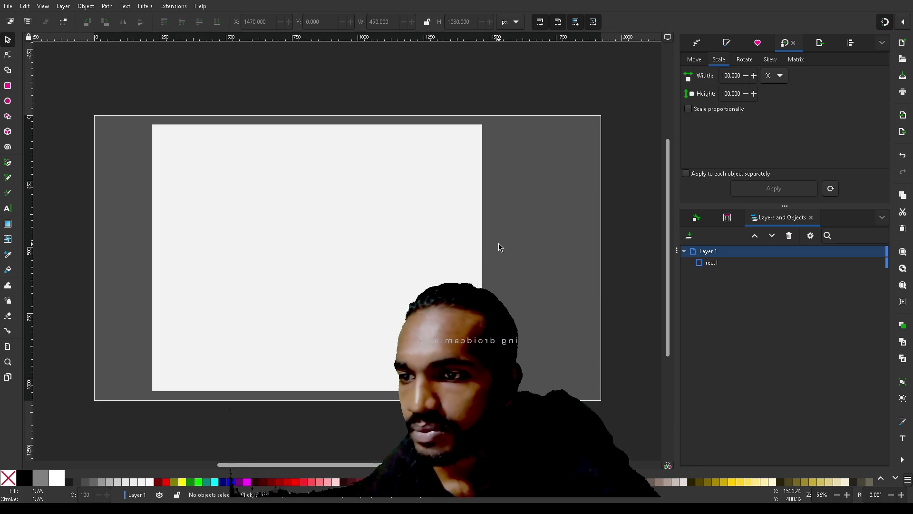
Step: Lock rect1 in the Layers and Objects panel, deselect it, and save the document
left_click(720, 265)
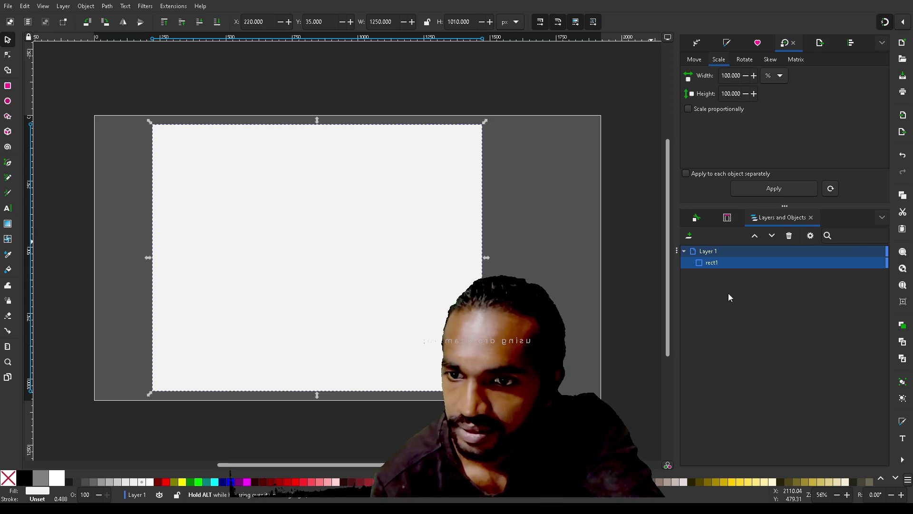
left_click(880, 264)
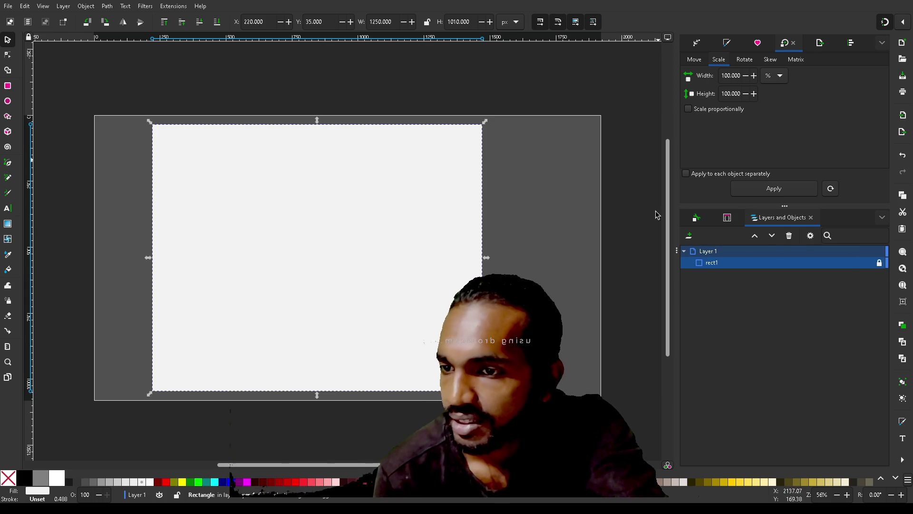
left_click(645, 268)
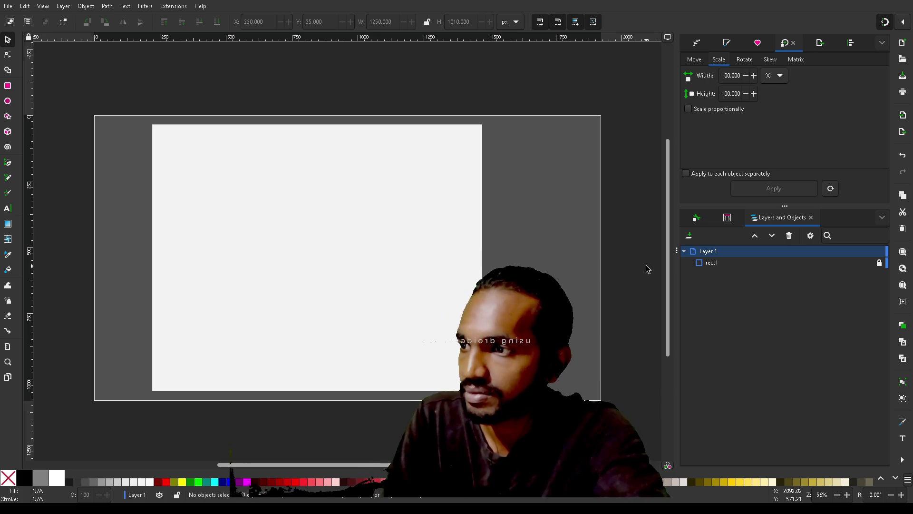
key("ctrl+s")
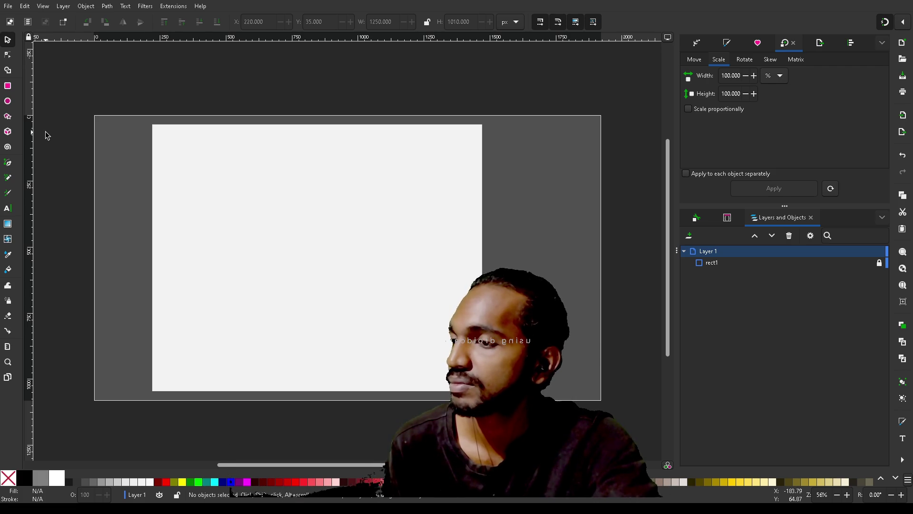
left_click(8, 117)
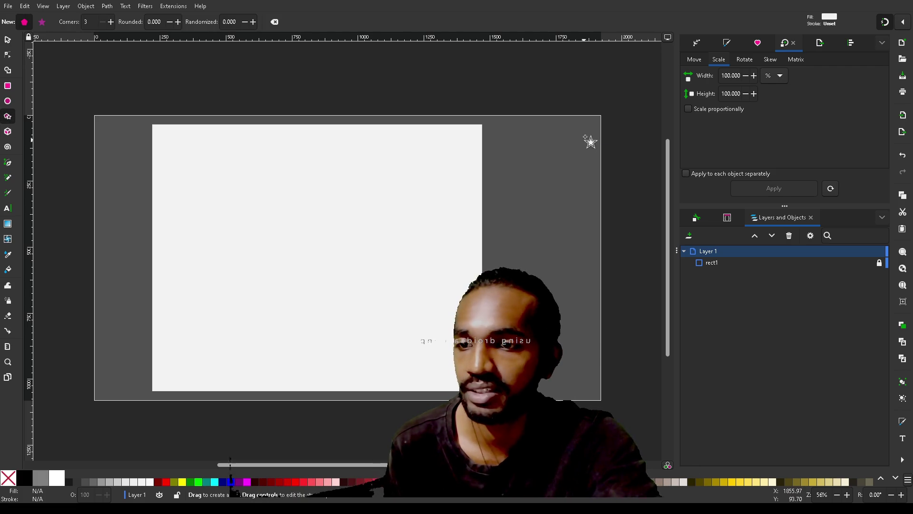
Step: Draw a white 3-corner triangle, about 536 by 464 px, at the page's top-right corner and select it
mouse_move(600, 128)
left_mouse_down()
mouse_move(547, 196)
mouse_move(522, 184)
mouse_move(537, 155)
mouse_move(554, 155)
mouse_move(530, 169)
left_mouse_up()
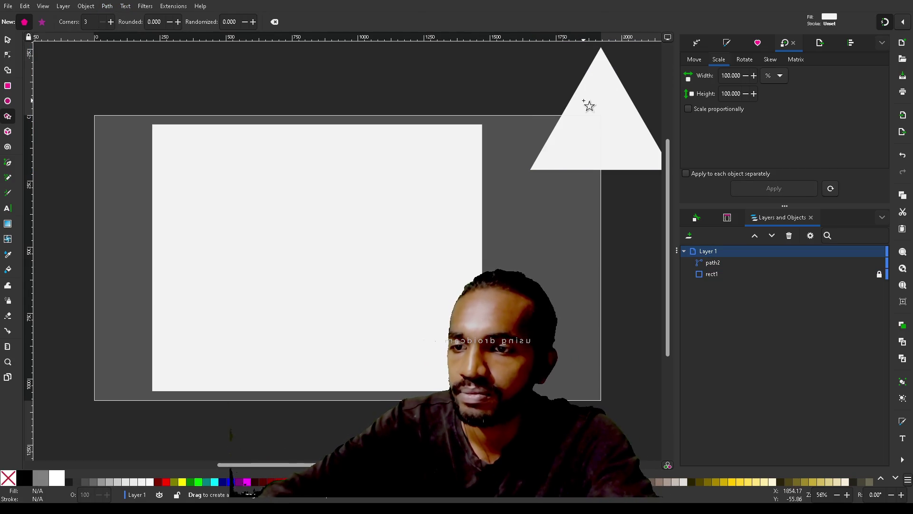
key("s")
left_click(601, 72)
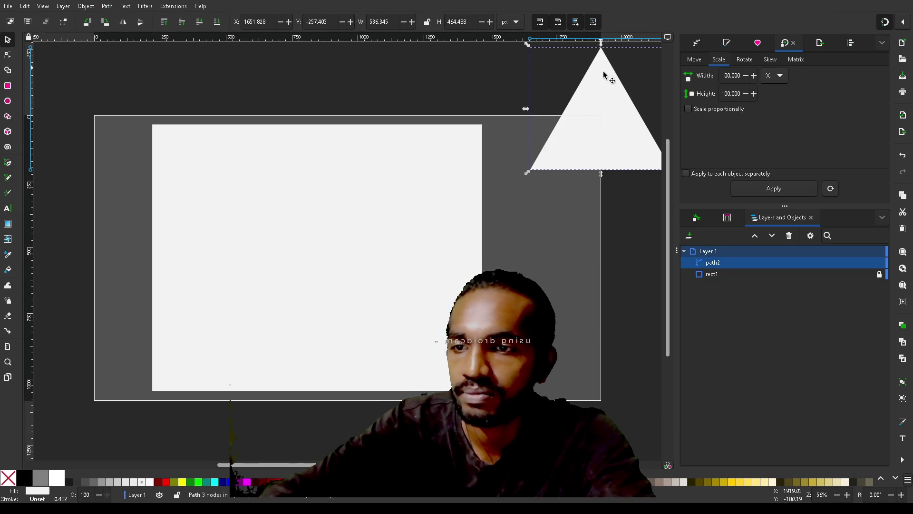
Step: With the Node tool, pull the triangle's apex down onto the page's top edge
scroll(611, 215, "right", 5)
scroll(612, 215, "up", 5)
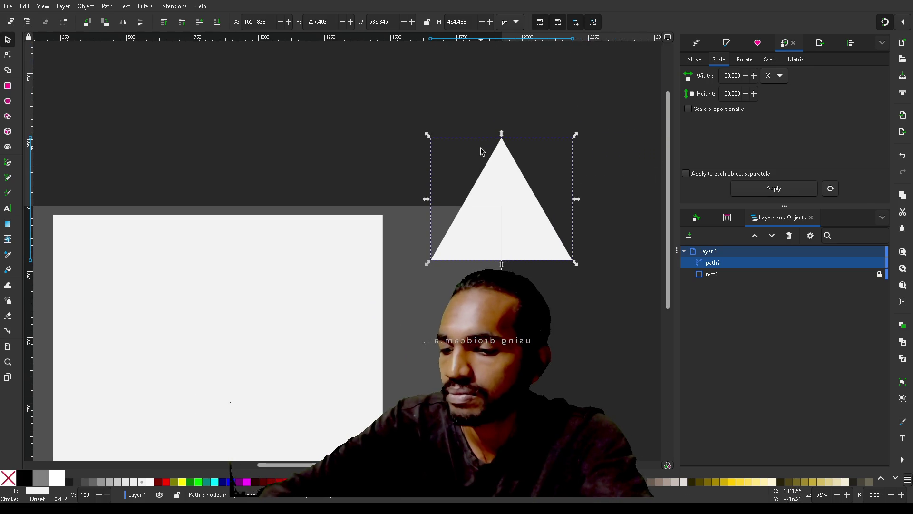
key("n")
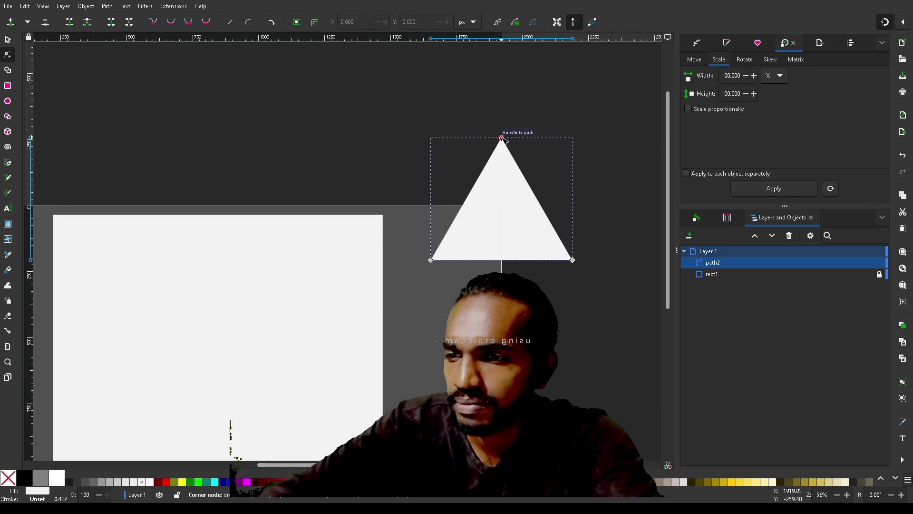
left_click_drag(502, 138, 502, 205)
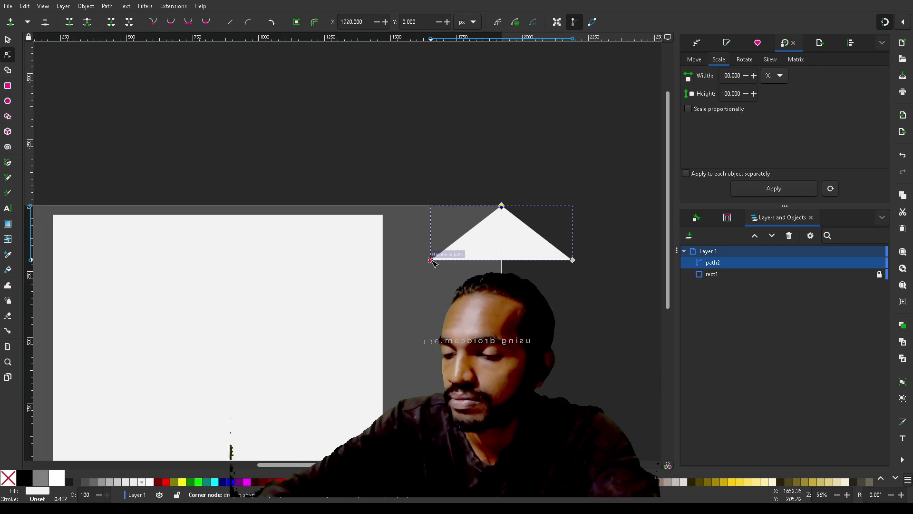
left_click(502, 206)
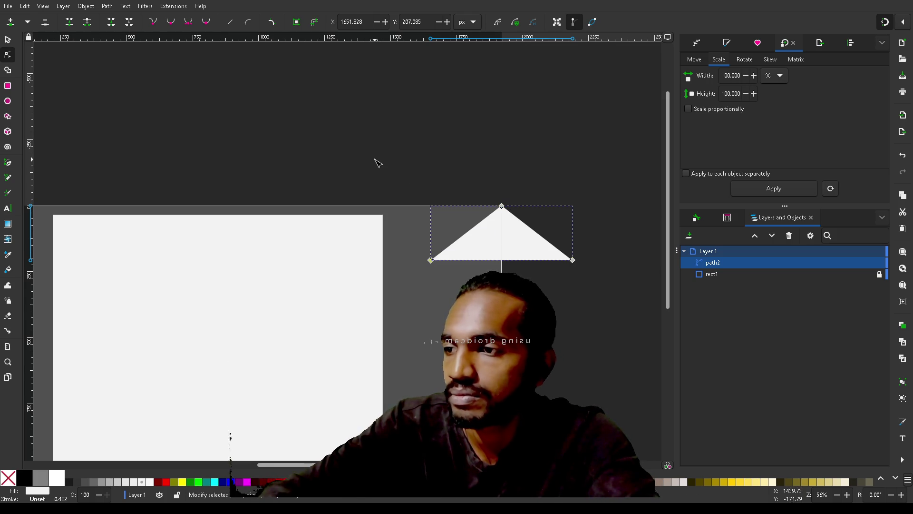
Step: Make the left and right corner nodes smooth and drag their handles to flatten the underside into a shallow curve
left_click(173, 22)
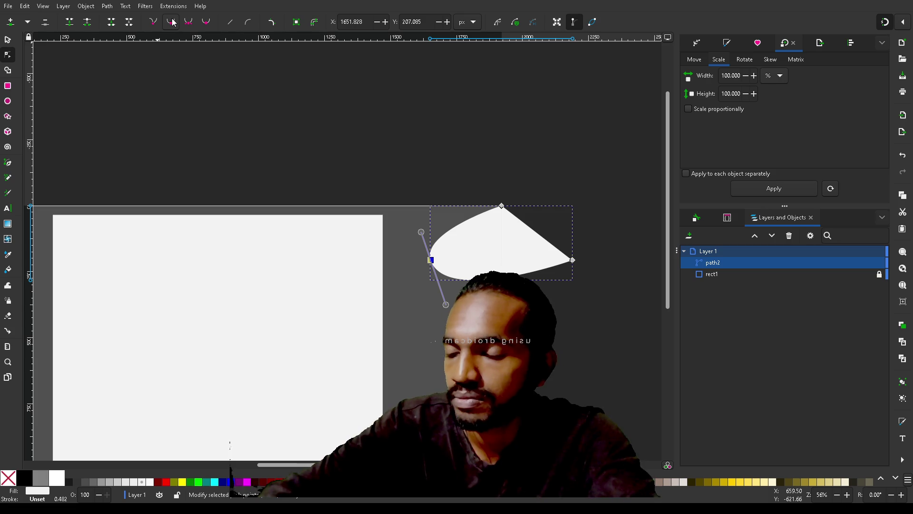
mouse_move(447, 306)
left_mouse_down()
mouse_move(483, 290)
mouse_move(511, 240)
left_mouse_up()
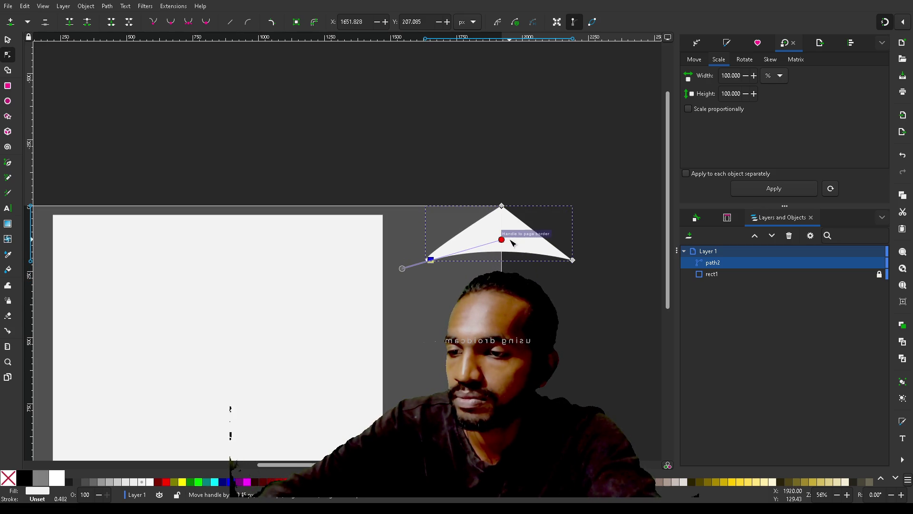
mouse_move(406, 272)
left_mouse_down()
mouse_move(389, 270)
mouse_move(402, 272)
left_mouse_up()
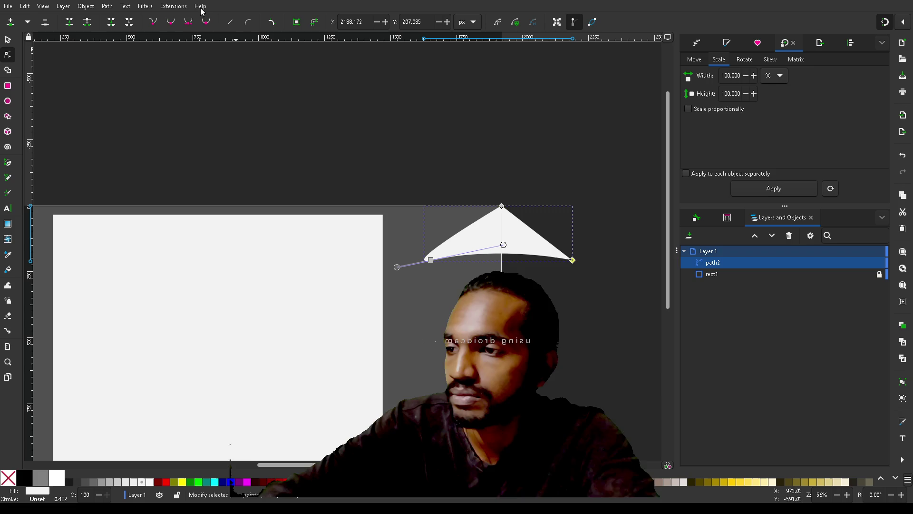
left_click(170, 23)
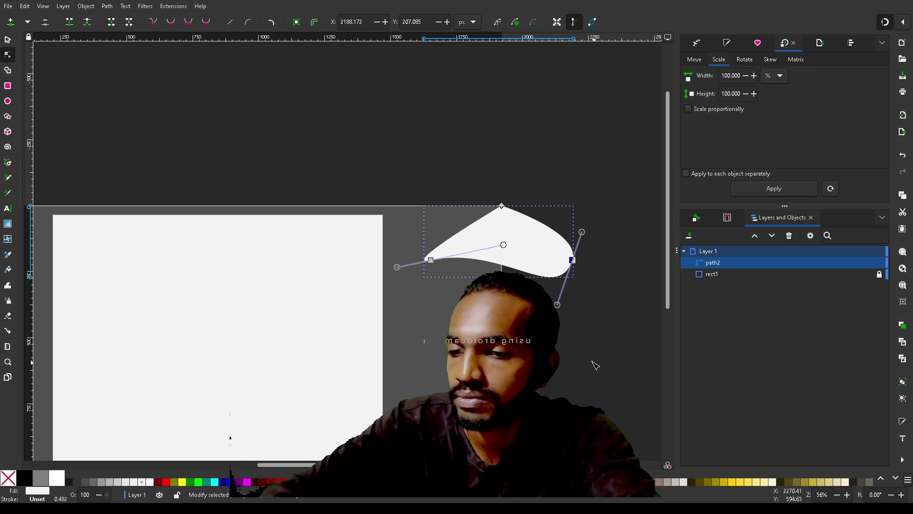
mouse_move(558, 305)
left_mouse_down()
mouse_move(577, 253)
mouse_move(532, 263)
mouse_move(532, 255)
left_mouse_up()
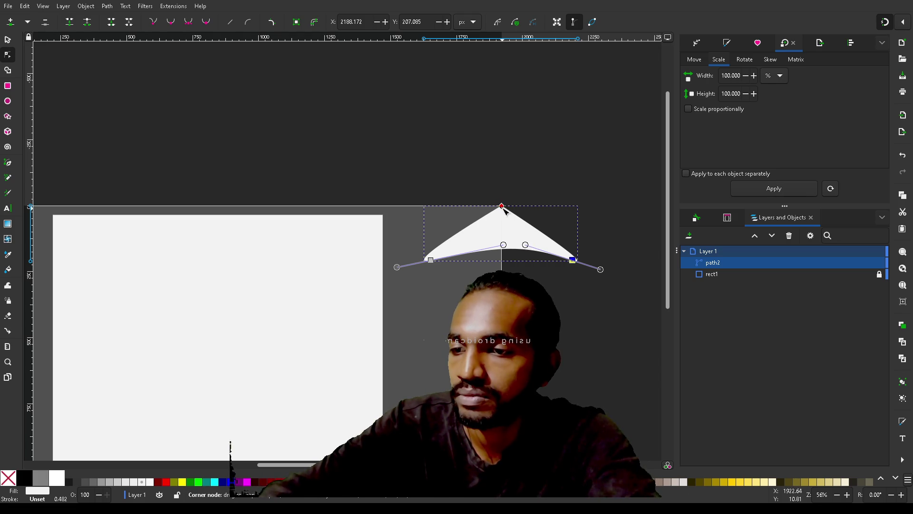
Step: Snap the peak to the page corner, then raise it as a sharp point to Y -106.313
mouse_move(502, 205)
left_mouse_down()
mouse_move(501, 177)
mouse_move(503, 200)
left_mouse_up()
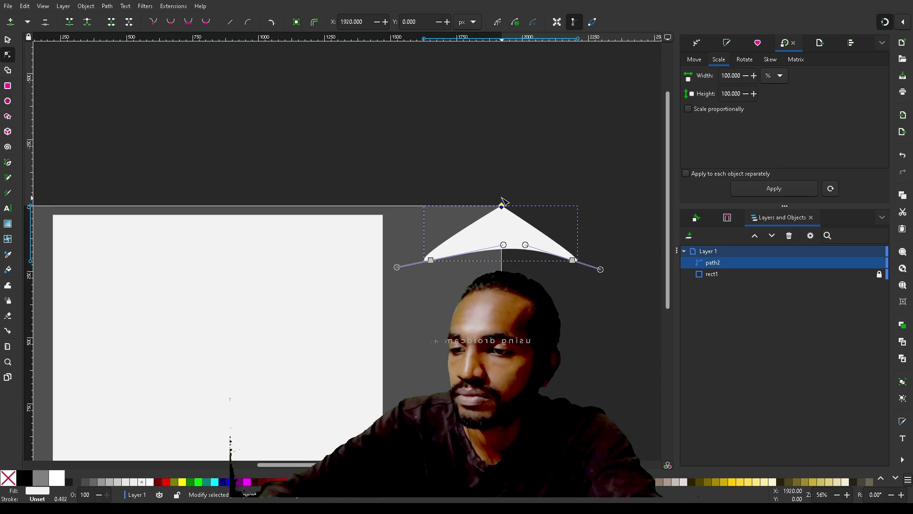
left_click(171, 22)
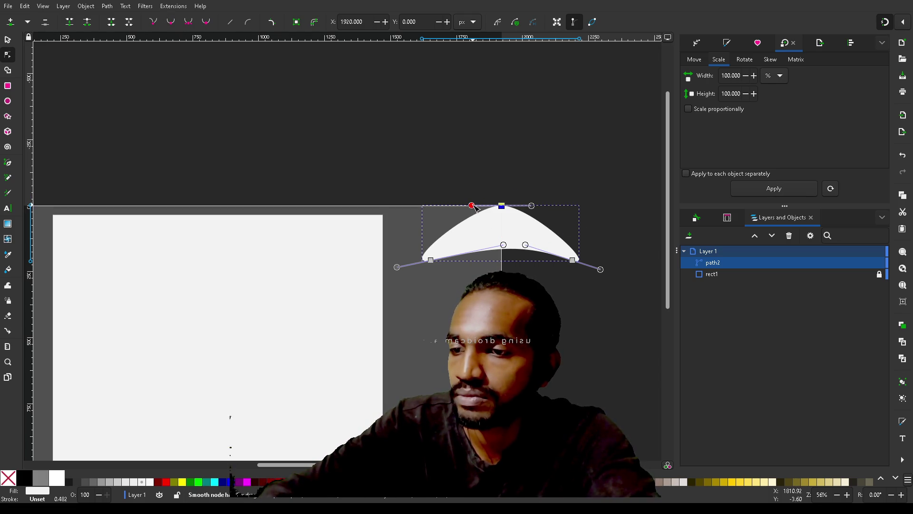
left_click_drag(474, 209, 482, 221)
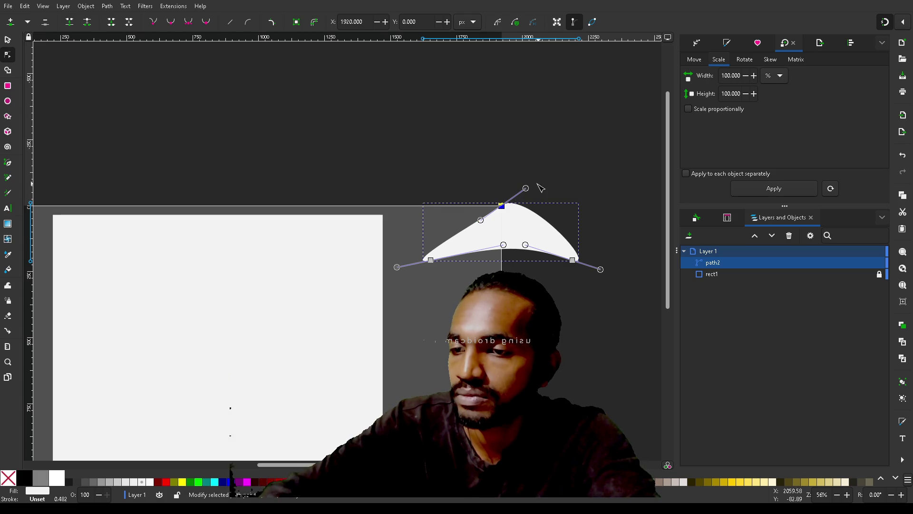
mouse_move(526, 190)
left_mouse_down()
mouse_move(516, 213)
mouse_move(503, 163)
mouse_move(507, 208)
mouse_move(505, 189)
left_mouse_up()
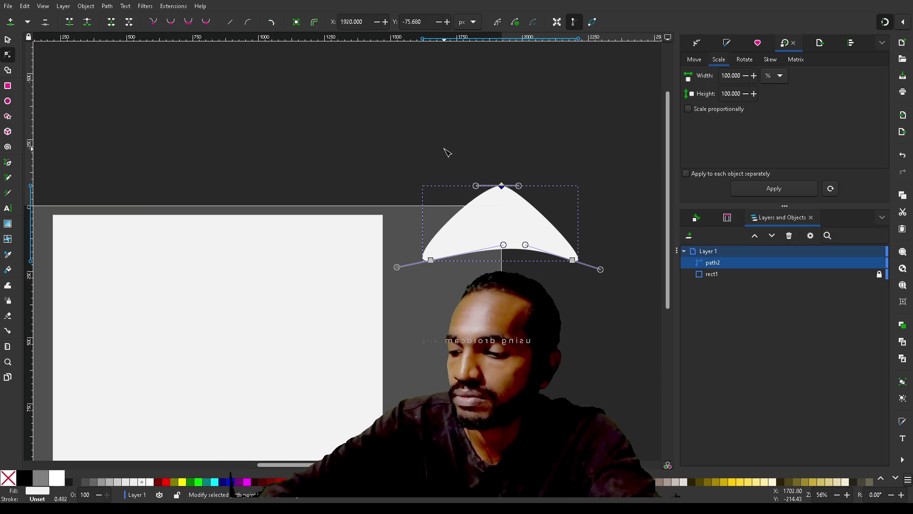
key("ctrl+z")
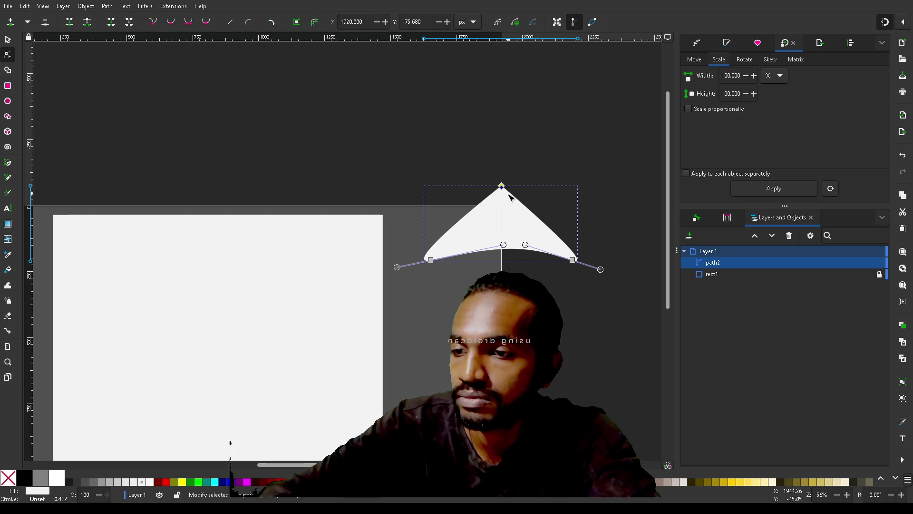
mouse_move(502, 187)
left_mouse_down()
mouse_move(505, 221)
mouse_move(504, 180)
left_mouse_up()
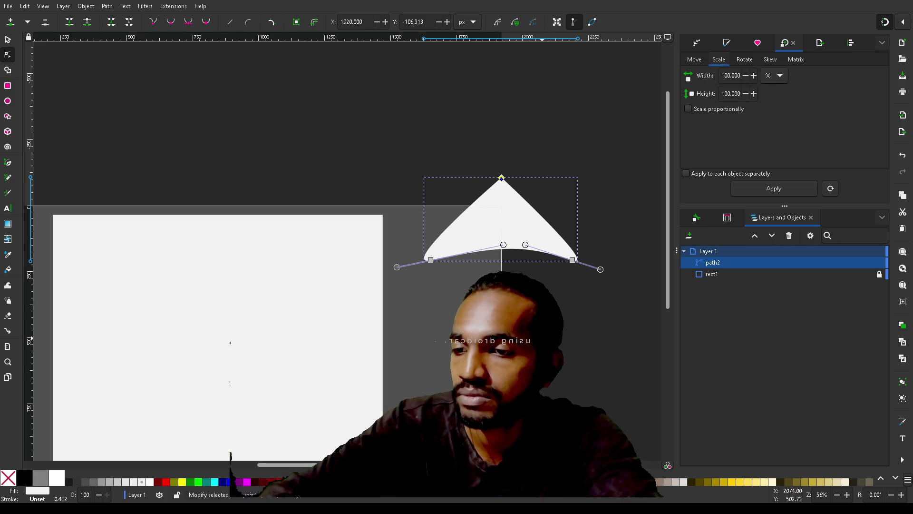
scroll(533, 331, "down", 5)
scroll(533, 332, "up", 5)
scroll(532, 331, "down", 1)
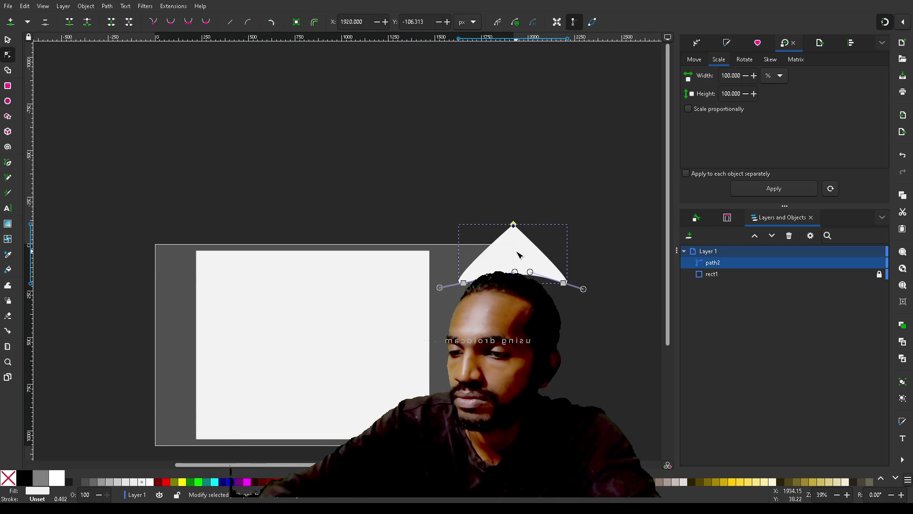
Step: Select the triangle and shrink it with the Selector's scale handles
left_click(567, 183)
left_click(595, 219)
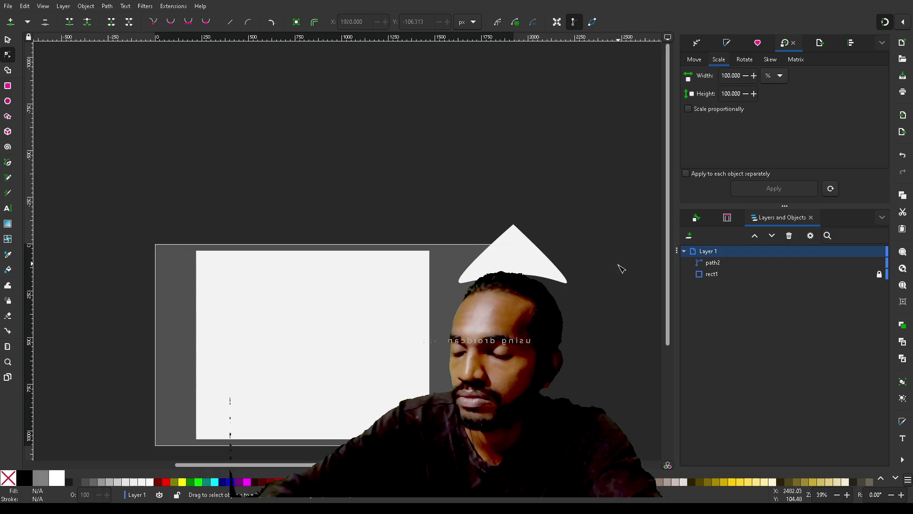
left_click(533, 261)
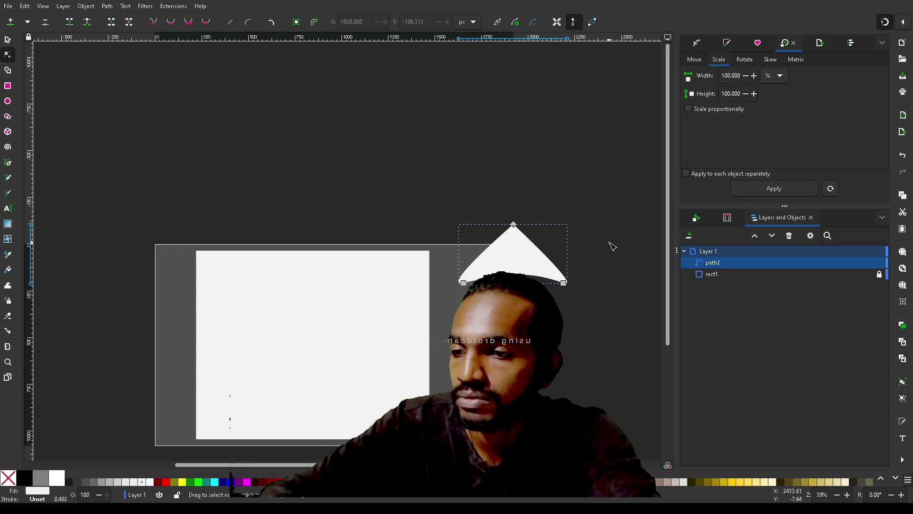
key("s")
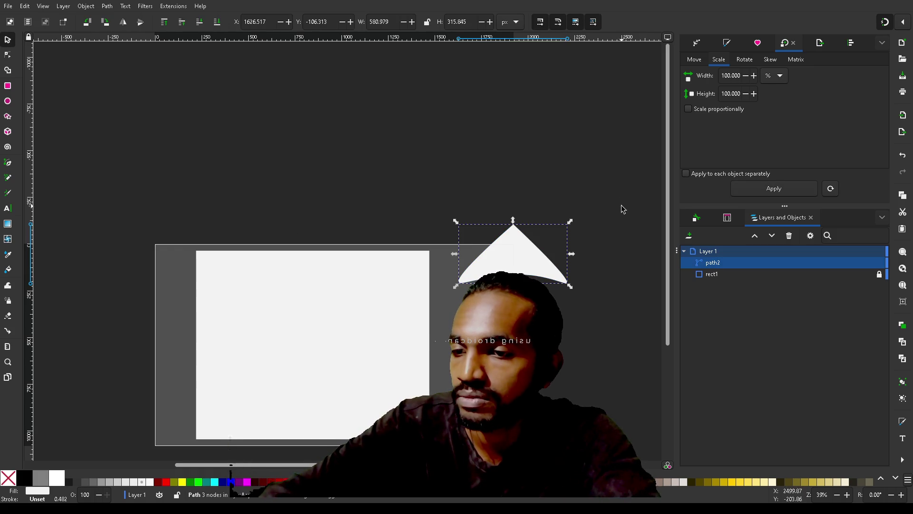
mouse_move(570, 222)
left_mouse_down()
mouse_move(556, 243)
mouse_move(612, 221)
left_mouse_up()
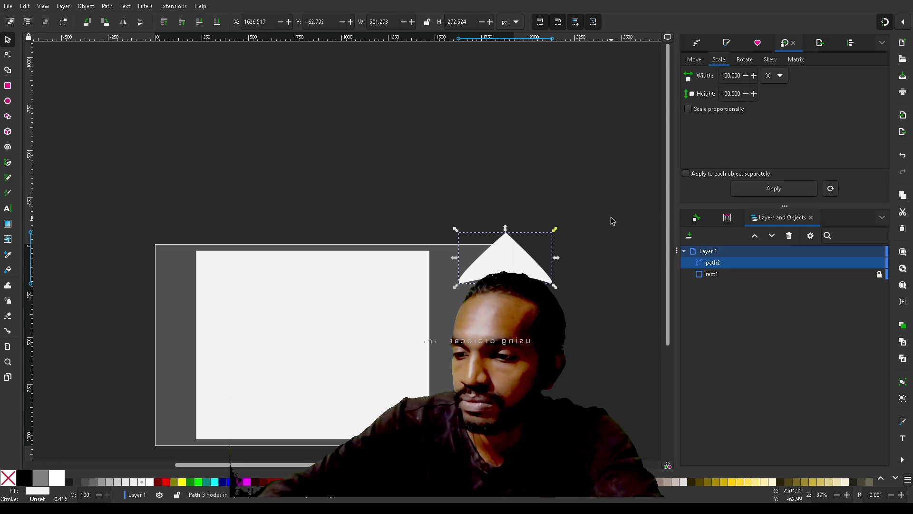
Step: Scale the triangle to about 351 × 191 px, move it beside the right edge, and toggle snapping
left_click(571, 175)
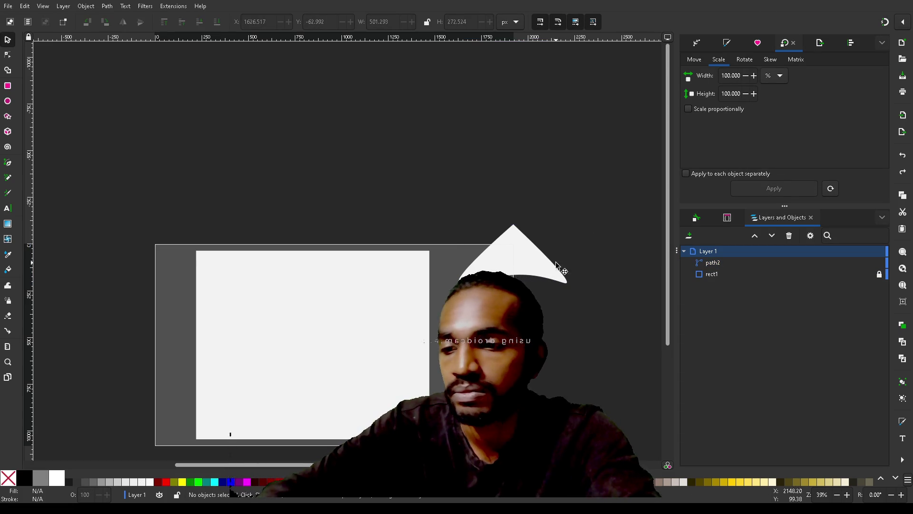
left_click(524, 242)
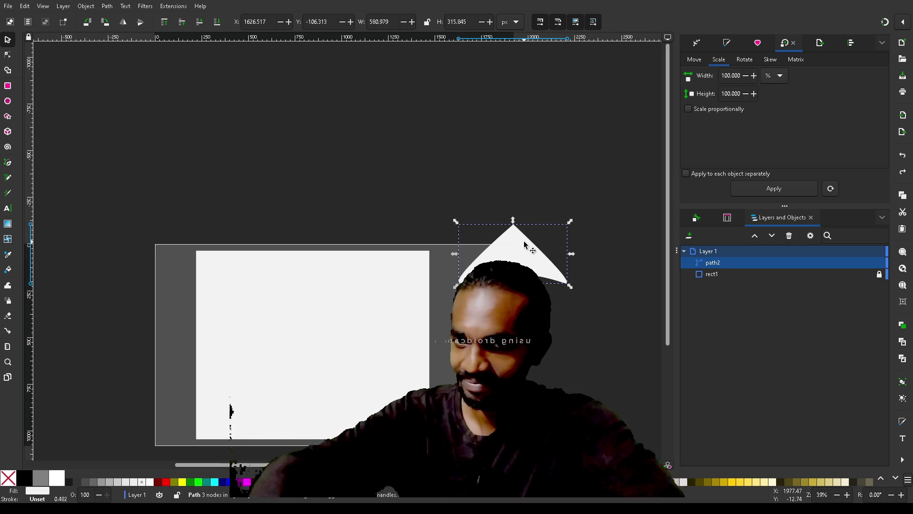
left_click_drag(521, 258, 520, 290)
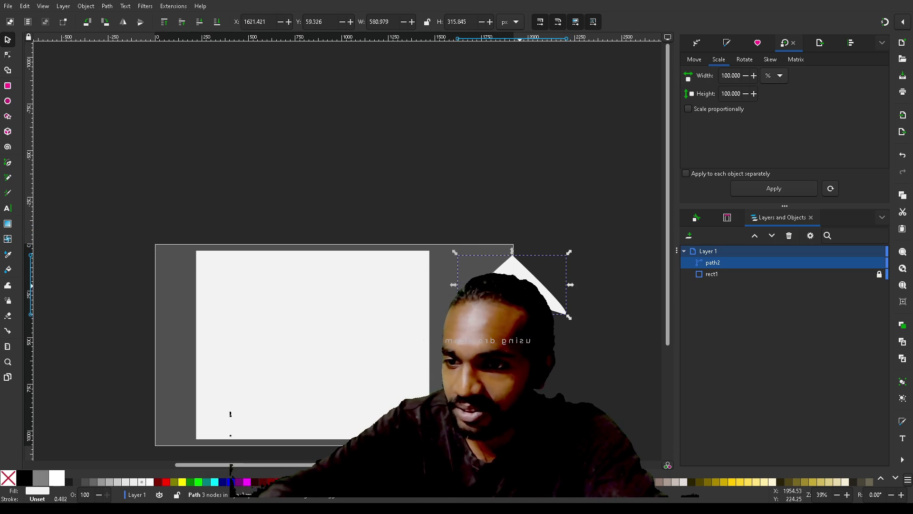
left_click_drag(569, 256, 545, 280)
mouse_move(488, 302)
left_mouse_down()
mouse_move(518, 328)
mouse_move(524, 354)
left_mouse_up()
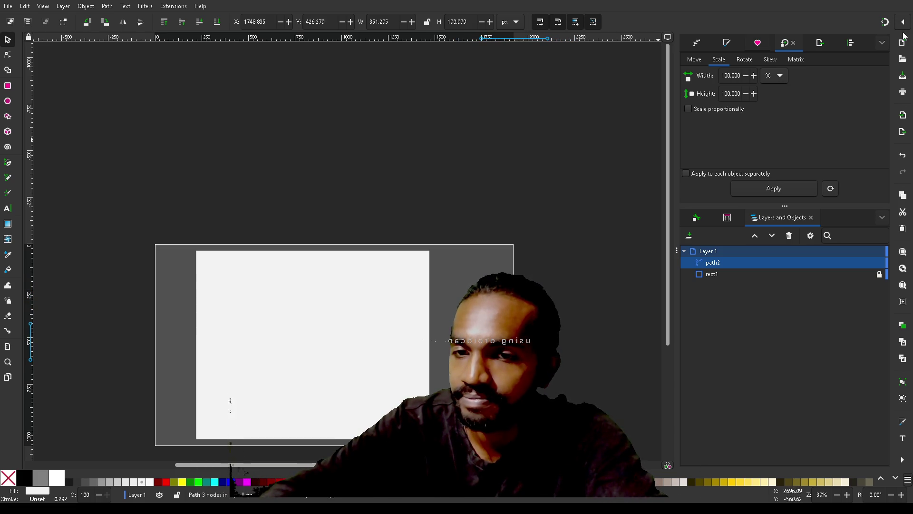
left_click(887, 24)
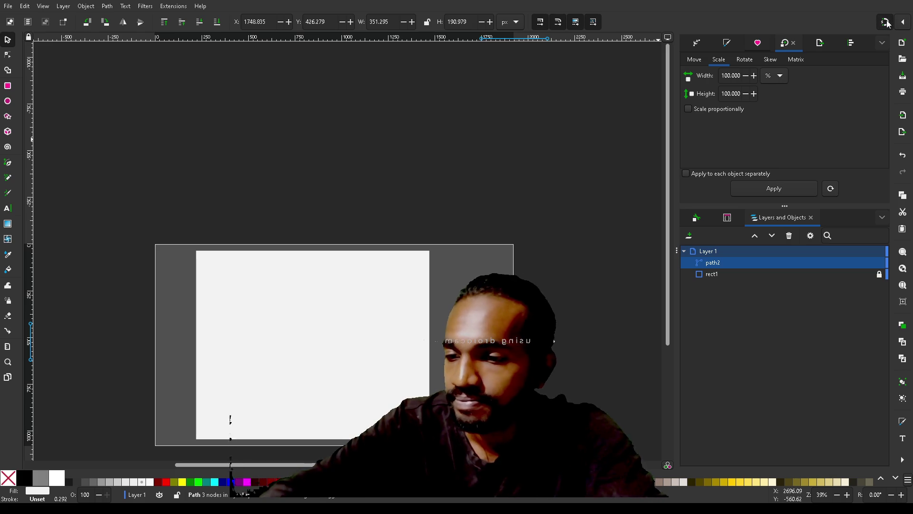
Step: Nudge the triangle slightly left and discard a stray pasted copy
left_click_drag(523, 355, 521, 322)
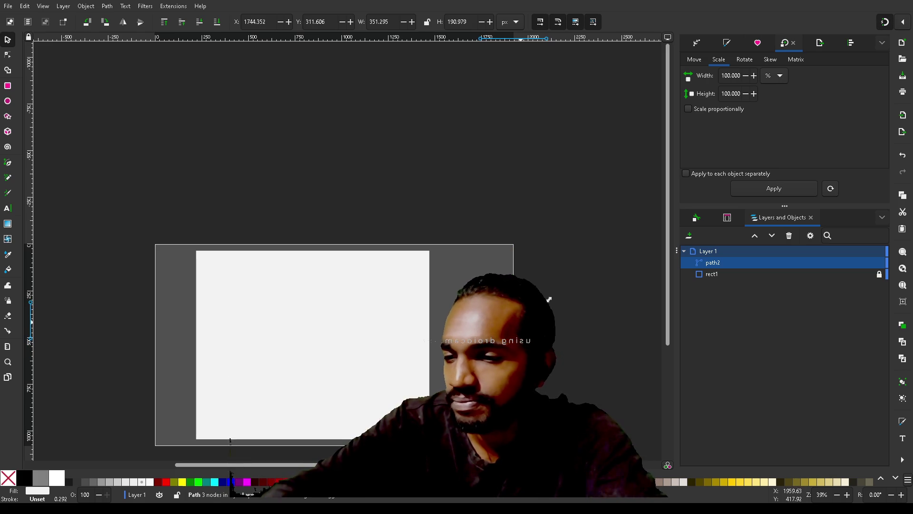
scroll(575, 365, "down", 5)
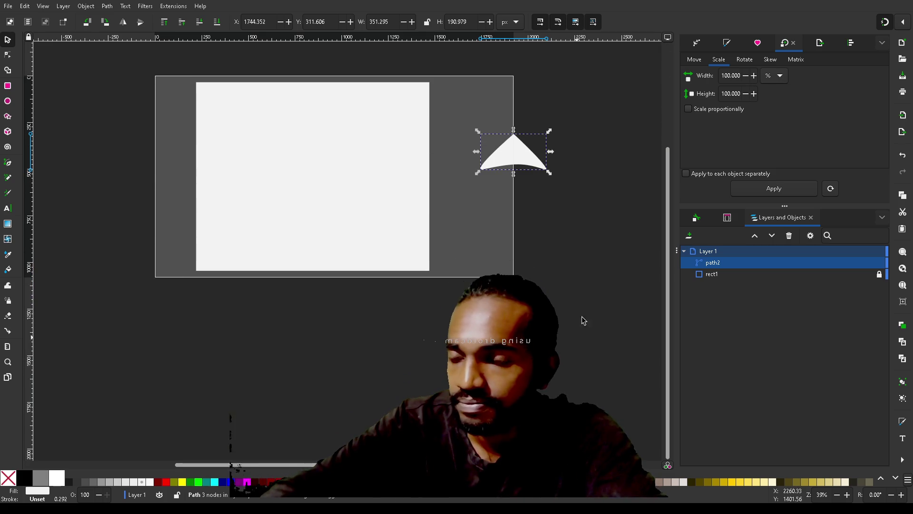
key("Escape")
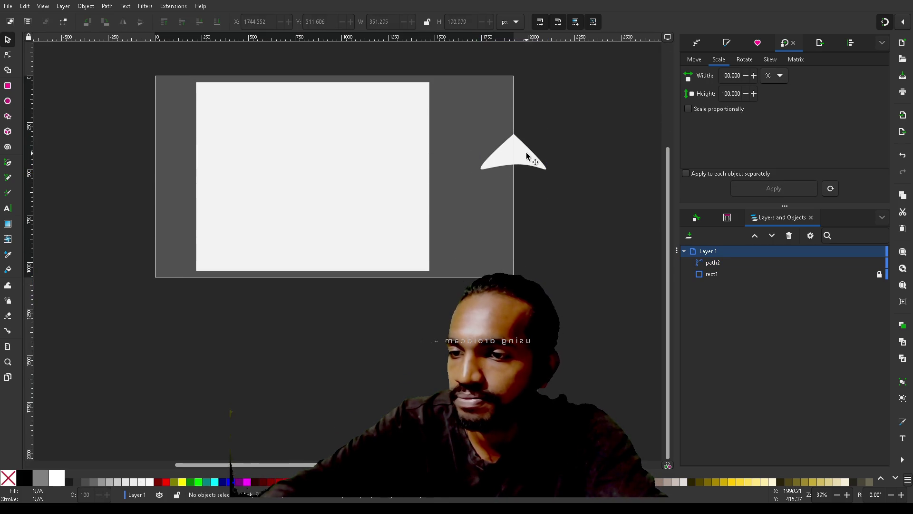
left_click(527, 156)
key("ctrl+v")
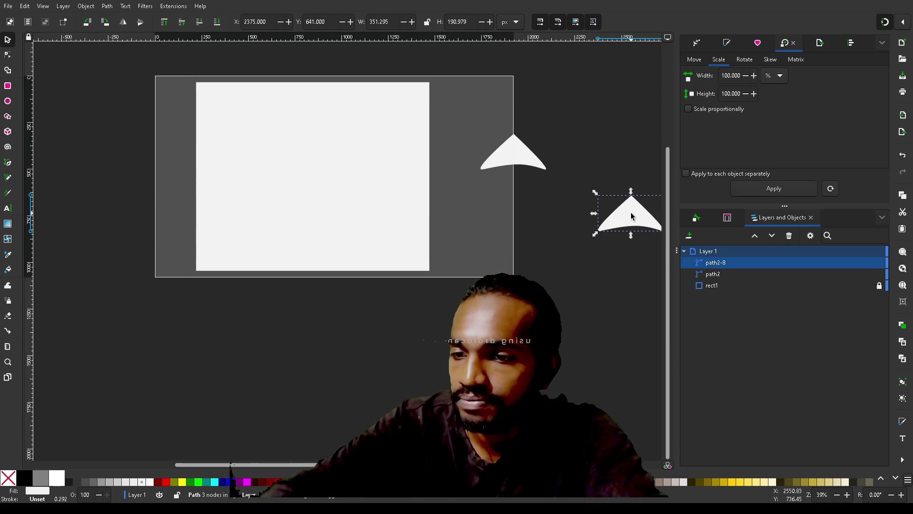
key("Delete")
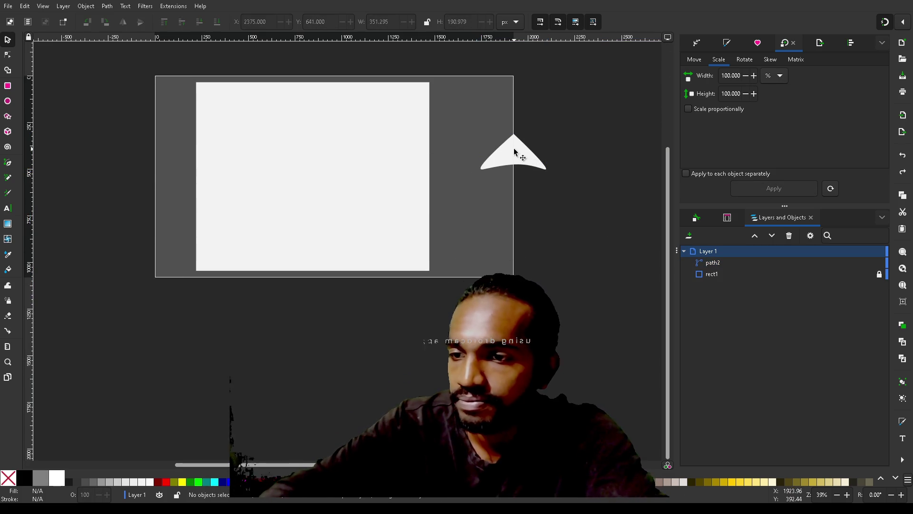
left_click(514, 152)
Step: Duplicate the triangle into copies path3–path6 and pick path3 in the objects list
key("ctrl+d")
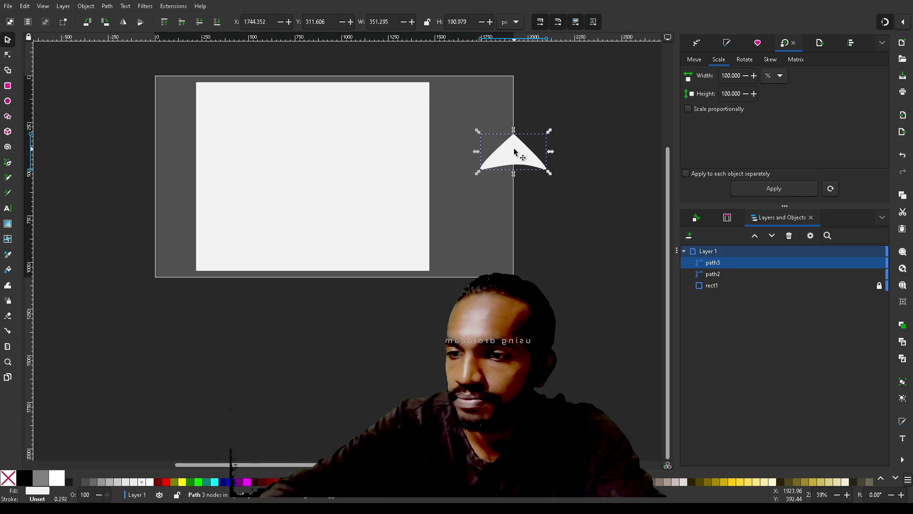
key("ctrl+d")
key("ctrl+d")
key("ctrl+d")
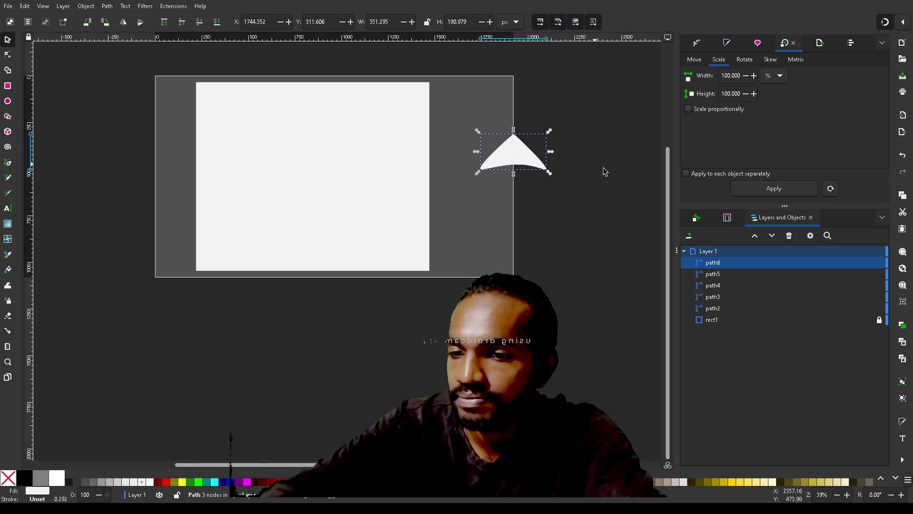
left_click(720, 312)
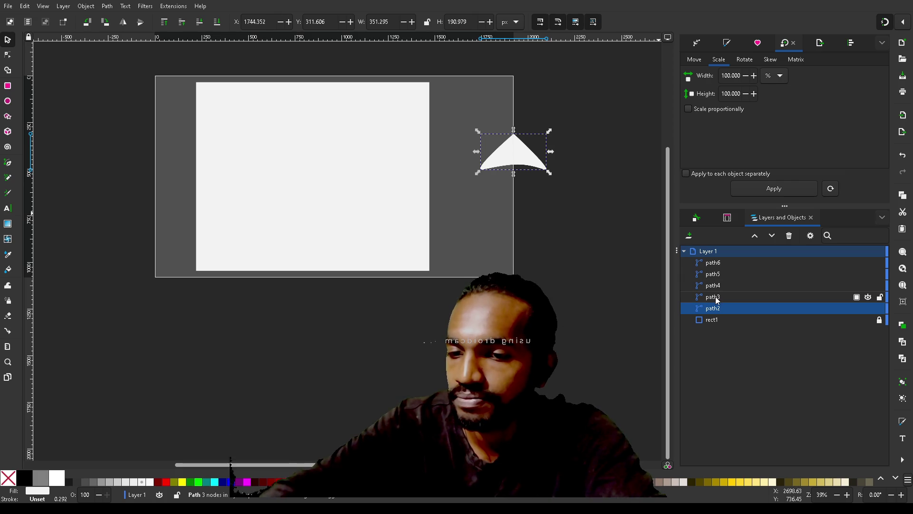
left_click(717, 300)
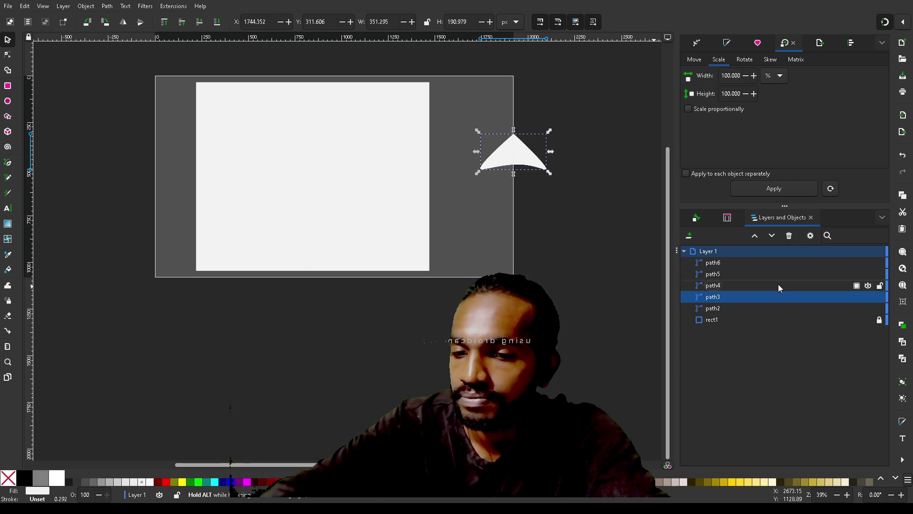
Step: Drag the copies down beneath one another to stack the tree's tiers
left_click_drag(516, 153, 522, 199)
left_click(518, 149)
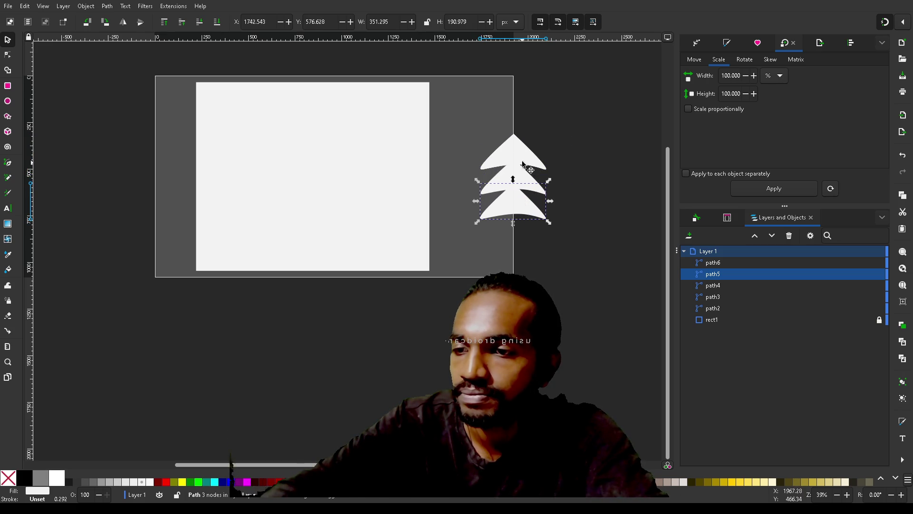
left_click(513, 145)
left_click_drag(512, 143, 513, 224)
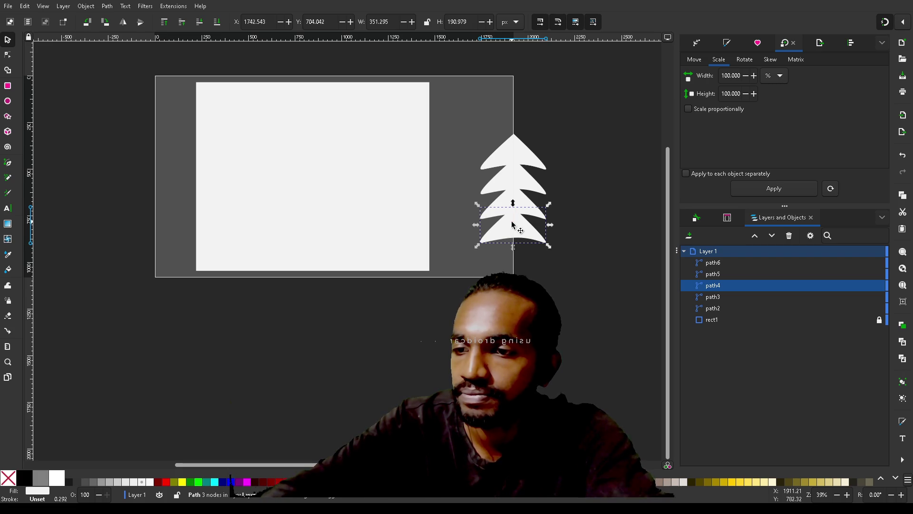
left_click(517, 147)
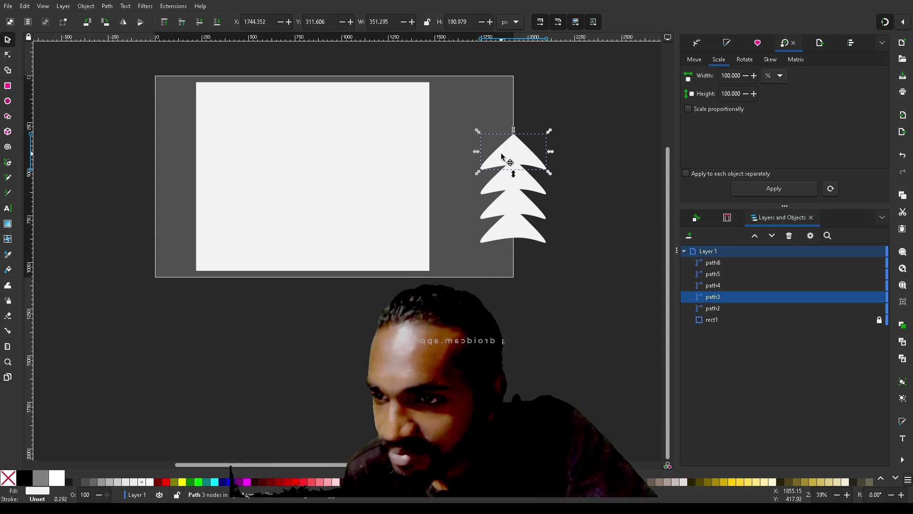
Step: Move the top tier down to the bottom of the tree
key("n")
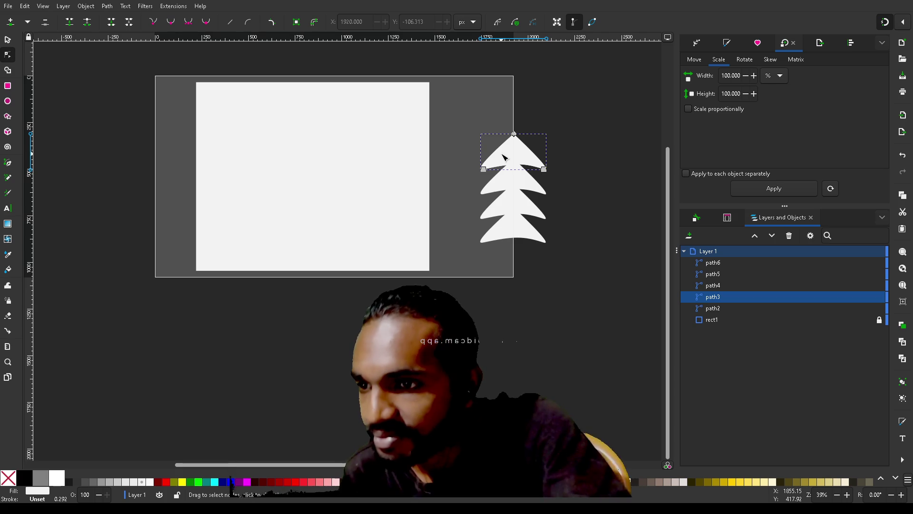
left_click(648, 295)
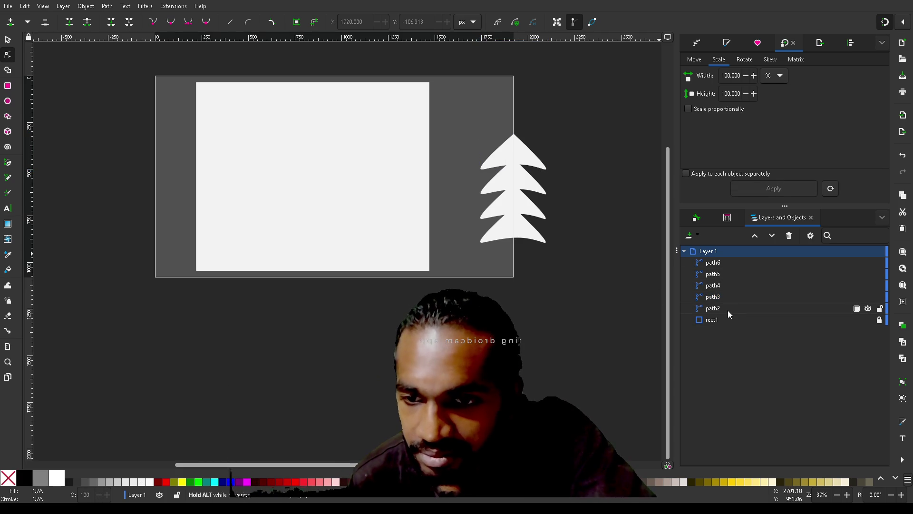
left_click(524, 157)
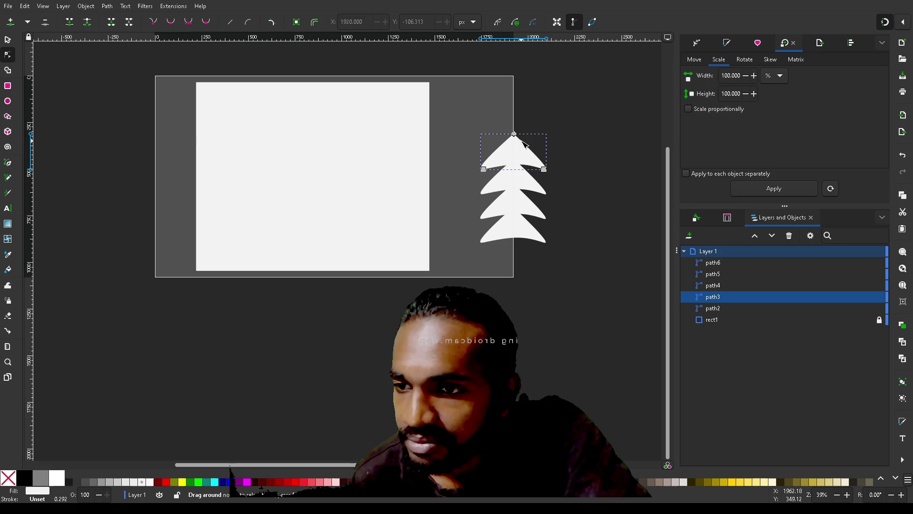
key("s")
left_click_drag(511, 153, 511, 245)
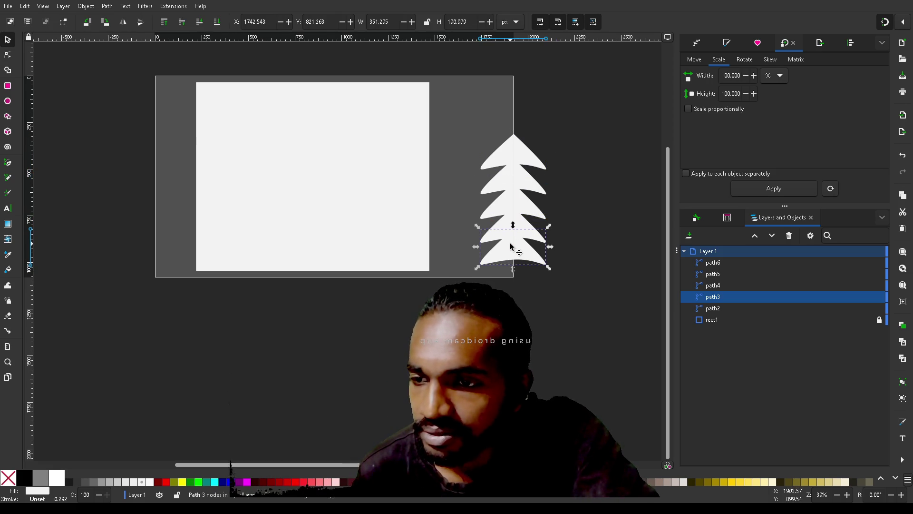
Step: Delete path6 through path3 from the objects list, leaving only path2
left_click(721, 264)
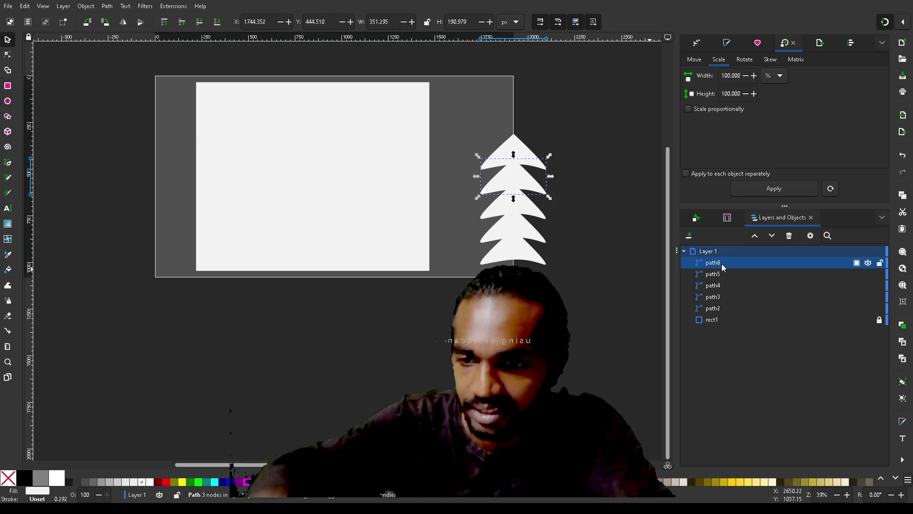
left_click(723, 299, "shift")
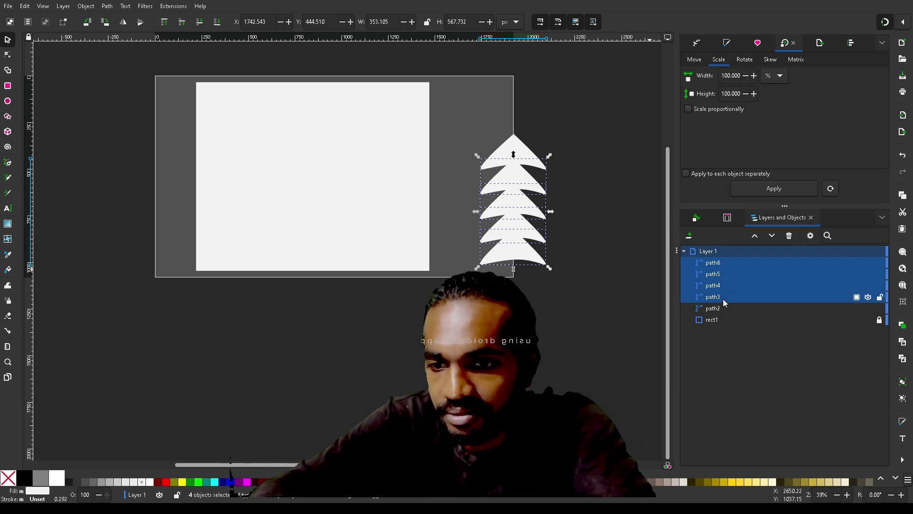
key("Delete")
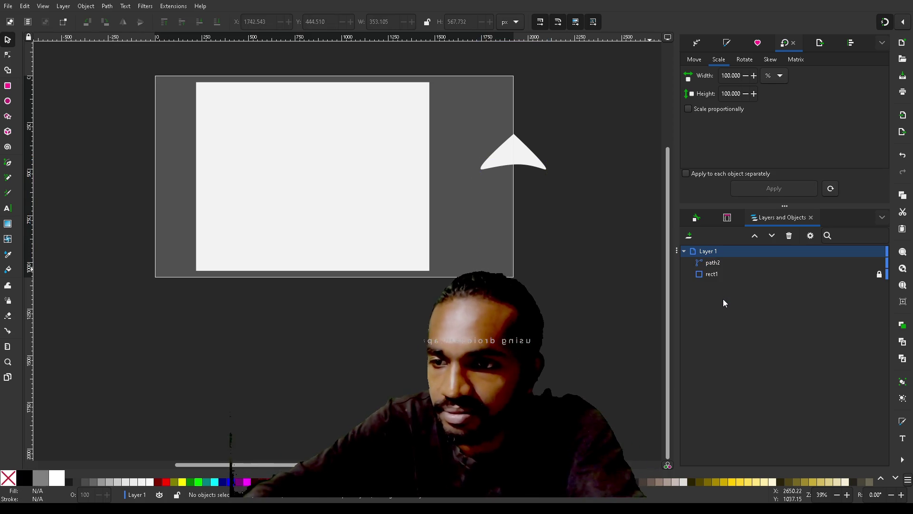
Step: Bend path2's left and right edges inward by dragging its corner nodes' handles
left_click(503, 153)
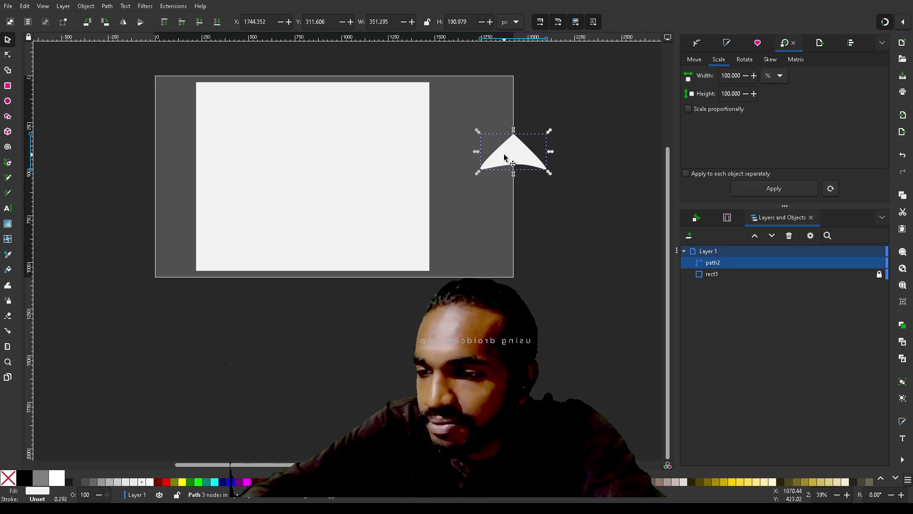
key("n")
scroll(504, 153, "up", 4)
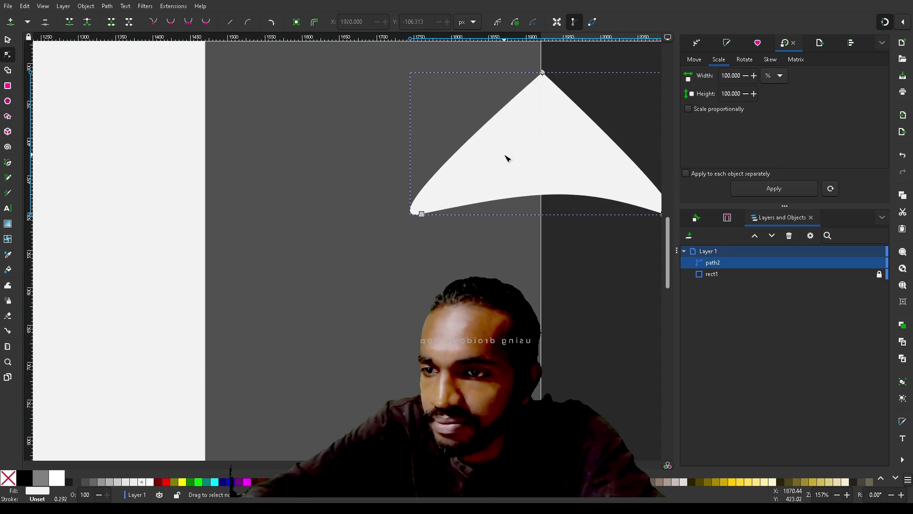
scroll(506, 158, "right", 5)
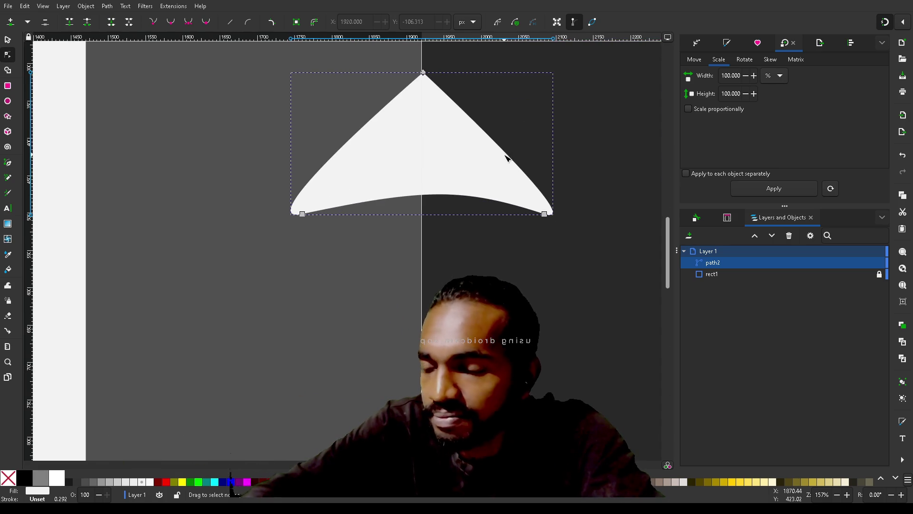
left_click(306, 215)
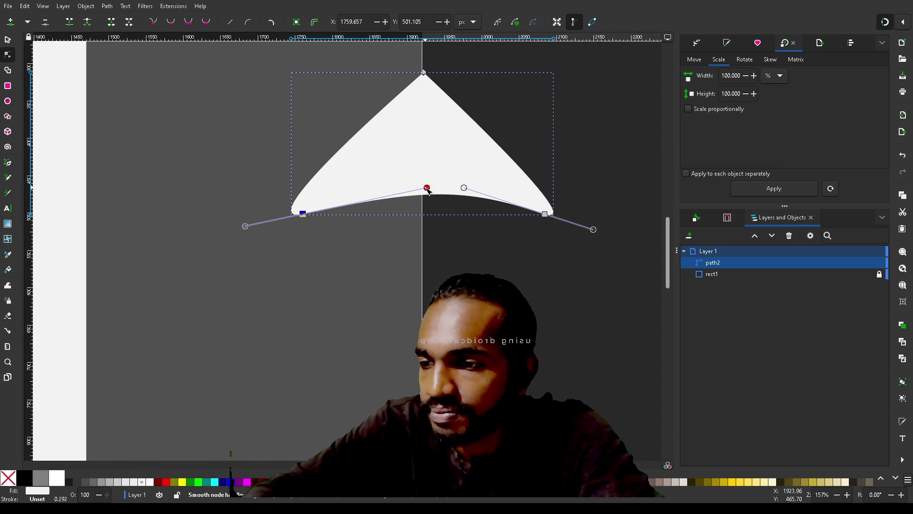
left_click_drag(427, 188, 411, 243)
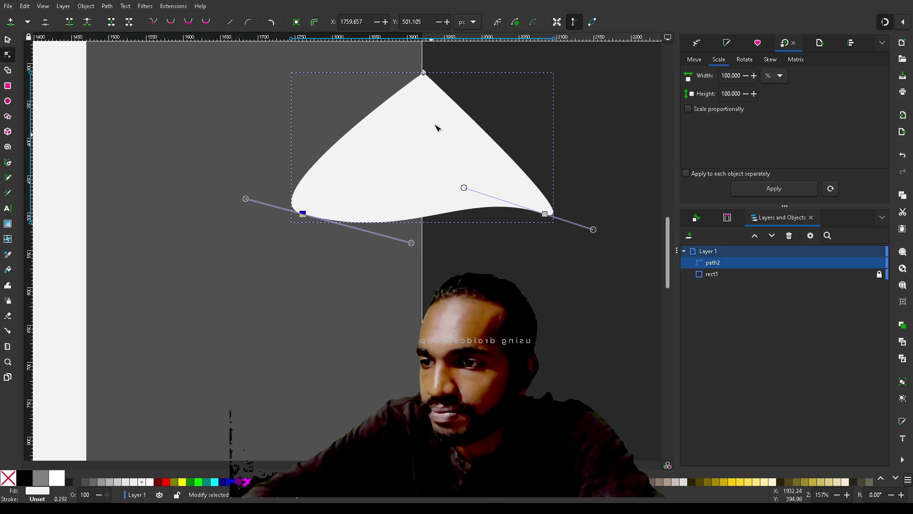
mouse_move(246, 200)
left_mouse_down()
mouse_move(331, 185)
mouse_move(357, 196)
mouse_move(400, 143)
left_mouse_up()
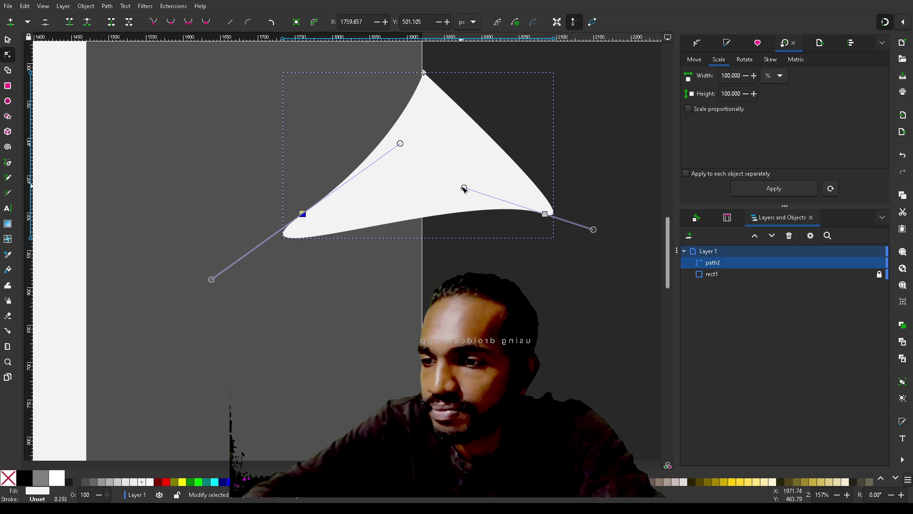
mouse_move(464, 188)
left_mouse_down()
mouse_move(532, 271)
mouse_move(601, 266)
mouse_move(626, 236)
mouse_move(657, 224)
mouse_move(651, 262)
mouse_move(636, 263)
mouse_move(643, 266)
left_mouse_up()
mouse_move(500, 192)
left_mouse_down()
mouse_move(476, 166)
mouse_move(461, 173)
mouse_move(474, 195)
mouse_move(459, 180)
mouse_move(475, 179)
mouse_move(453, 178)
left_mouse_up()
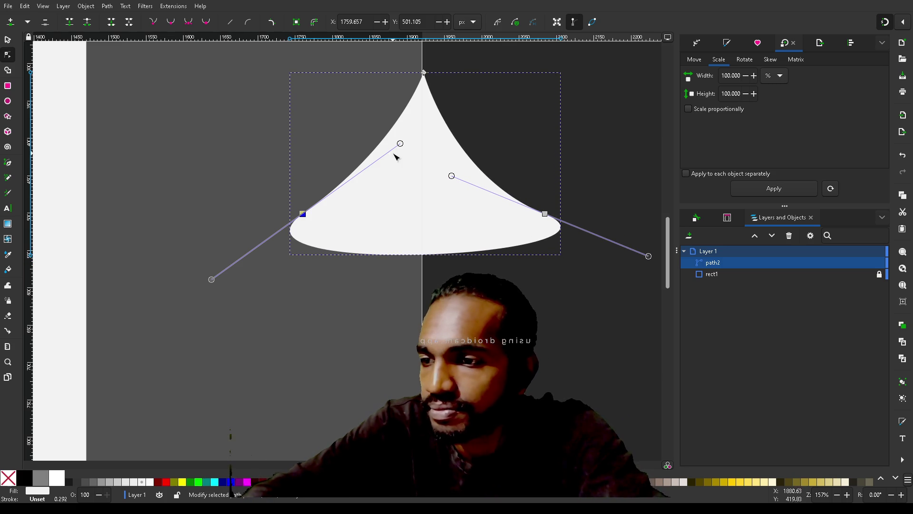
mouse_move(401, 148)
left_mouse_down()
mouse_move(424, 172)
mouse_move(406, 173)
left_mouse_up()
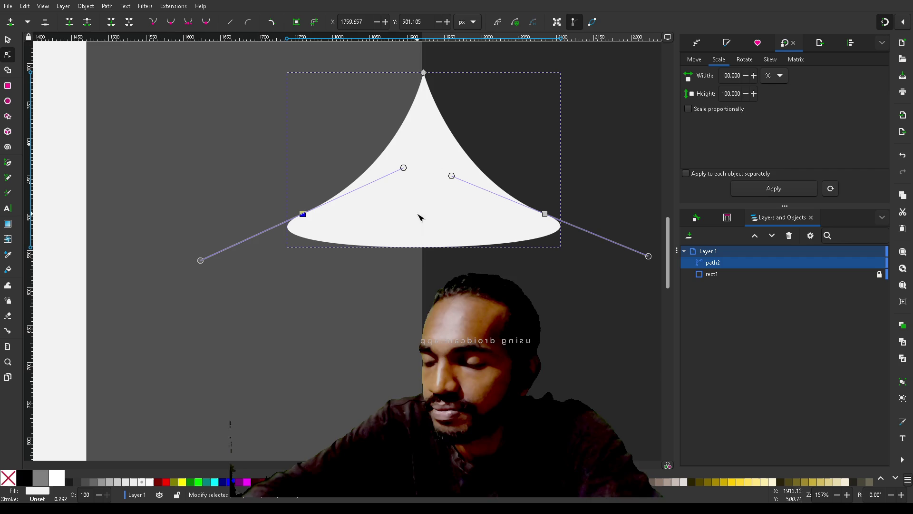
Step: Move both bottom corners down and outward and stretch the right handle to sag the underside
left_click(198, 264)
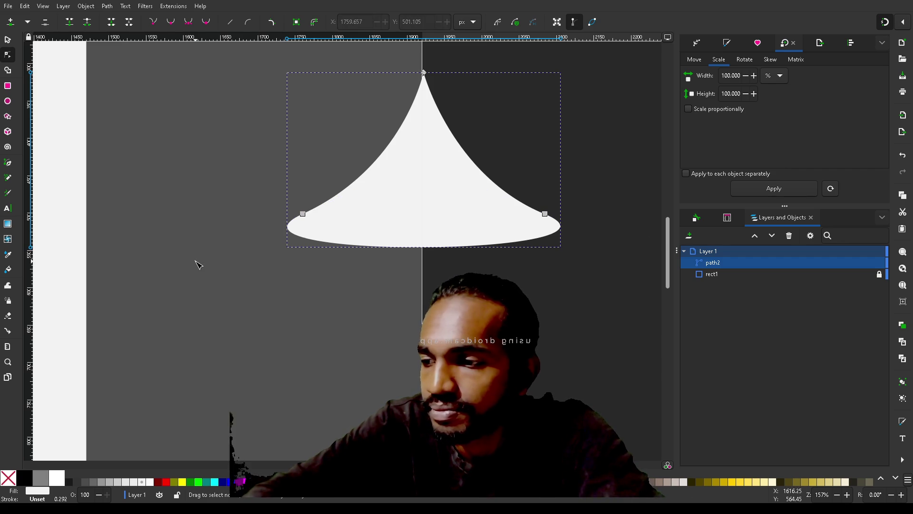
left_click(302, 213)
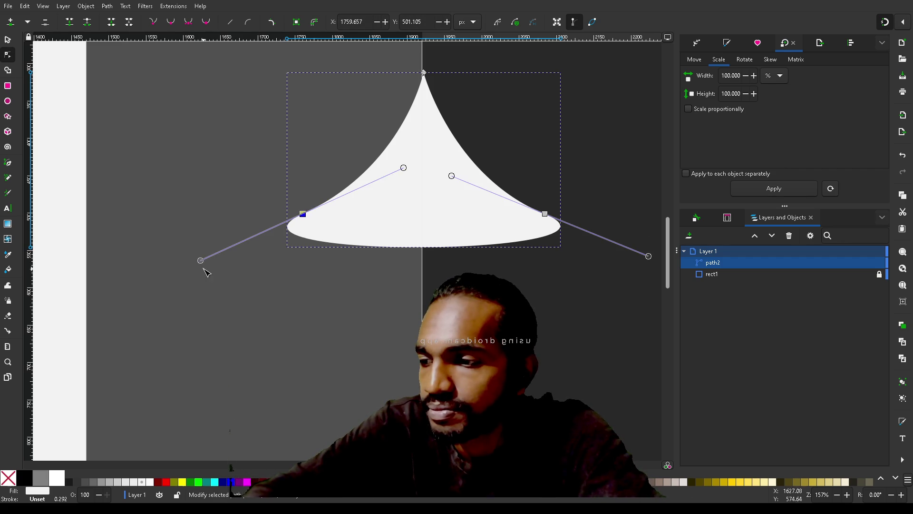
mouse_move(203, 263)
left_mouse_down()
mouse_move(290, 239)
mouse_move(262, 244)
mouse_move(283, 230)
left_mouse_up()
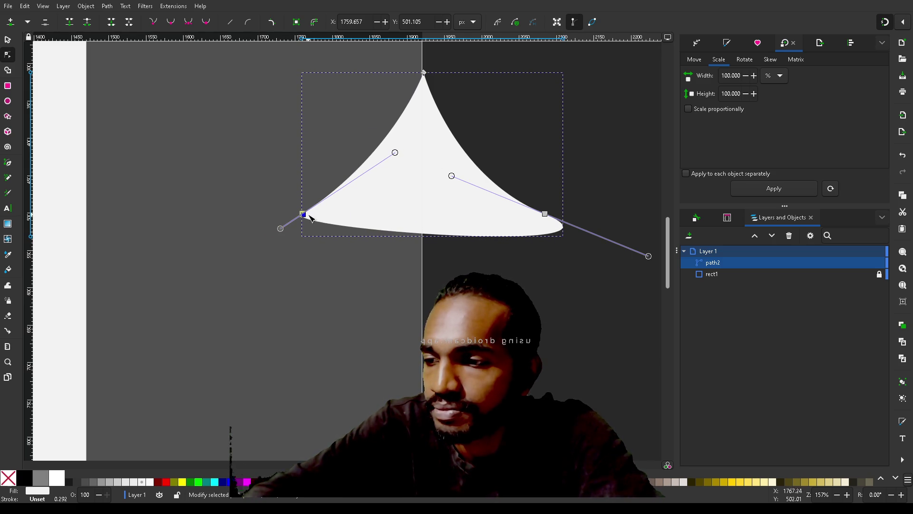
mouse_move(303, 214)
left_mouse_down()
mouse_move(275, 232)
mouse_move(263, 227)
left_mouse_up()
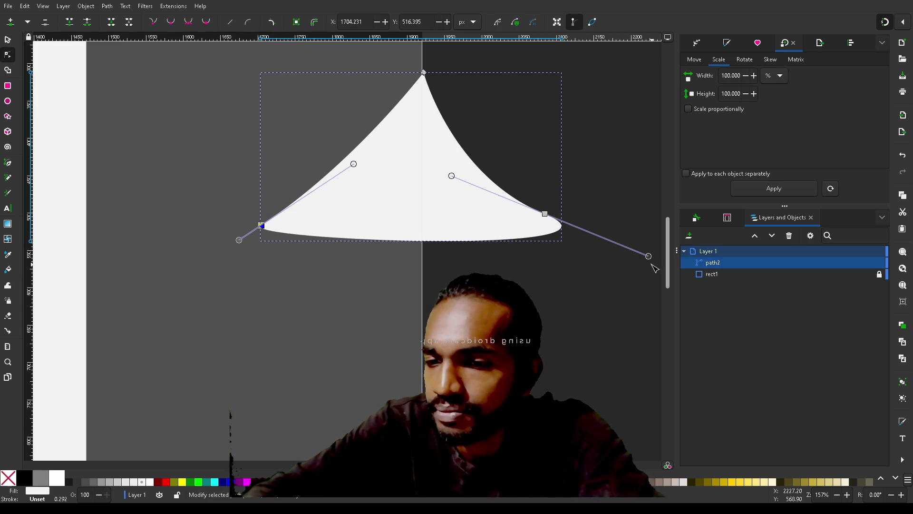
mouse_move(649, 256)
left_mouse_down()
mouse_move(558, 251)
mouse_move(594, 252)
mouse_move(548, 230)
mouse_move(558, 221)
left_mouse_up()
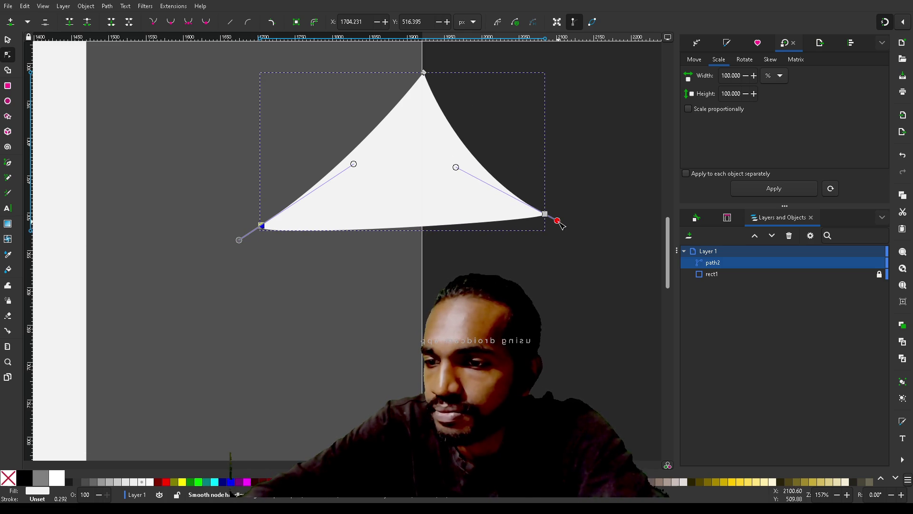
mouse_move(547, 215)
left_mouse_down()
mouse_move(583, 241)
mouse_move(580, 229)
left_mouse_up()
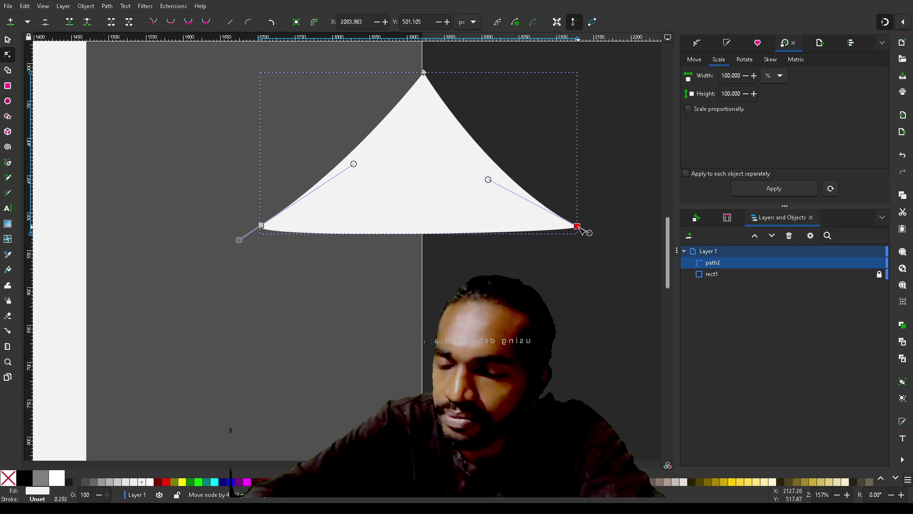
left_click(590, 232)
mouse_move(590, 232)
left_mouse_down()
mouse_move(616, 241)
mouse_move(571, 267)
mouse_move(618, 248)
mouse_move(609, 243)
left_mouse_up()
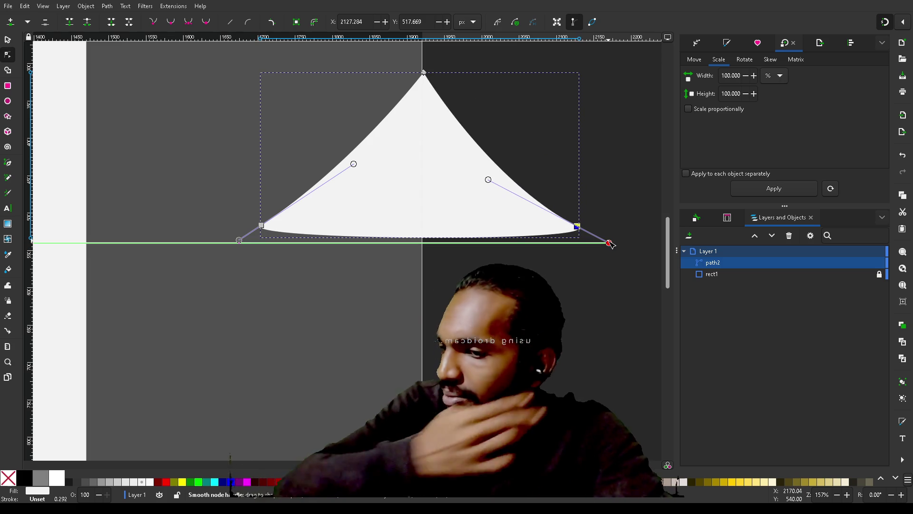
Step: Add a node mid-underside, push it down into a bulge, and refine both side curves
double_click(420, 237)
mouse_move(420, 240)
left_mouse_down()
mouse_move(421, 257)
mouse_move(421, 249)
left_mouse_up()
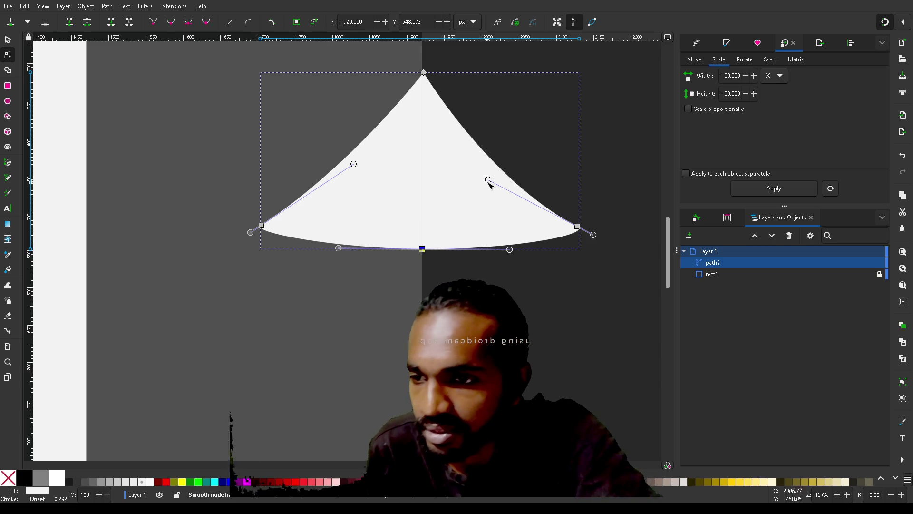
left_click_drag(490, 183, 487, 189)
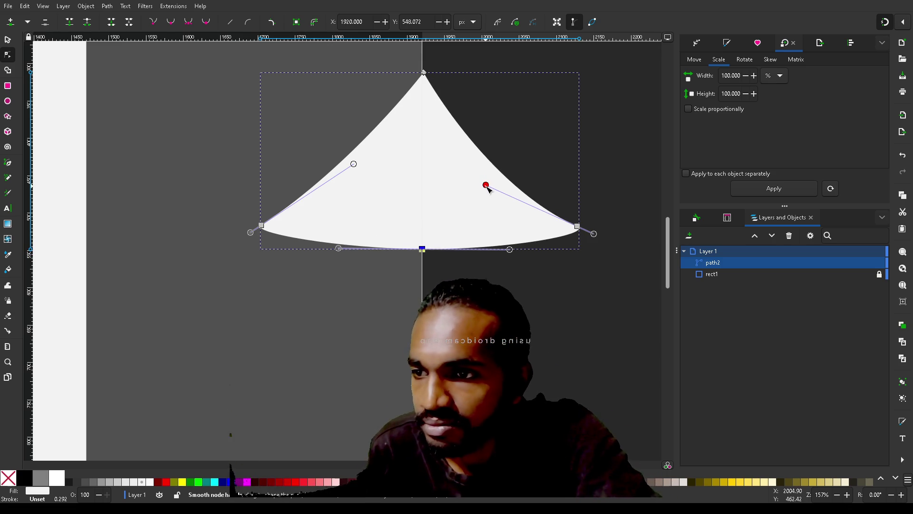
left_click_drag(354, 164, 361, 174)
left_click_drag(261, 225, 235, 225)
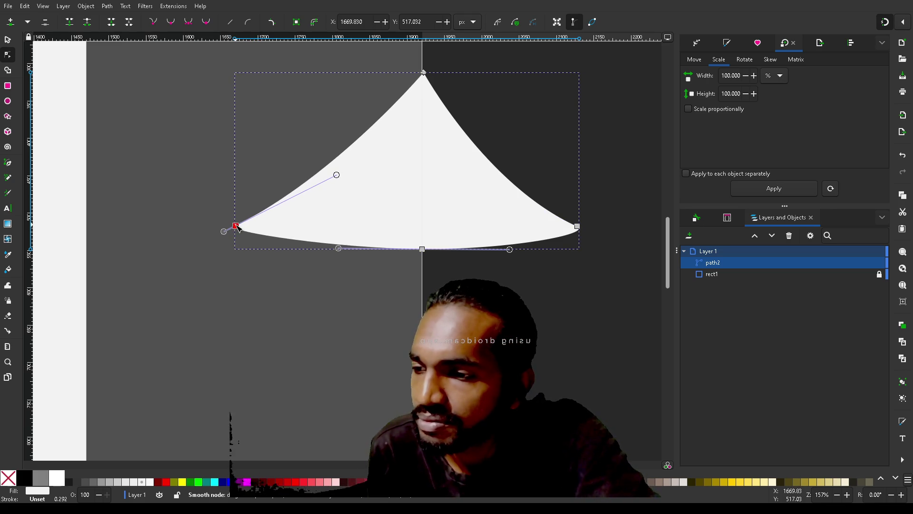
Step: Add extra nodes along the left part of the underside to start a notch
double_click(309, 242)
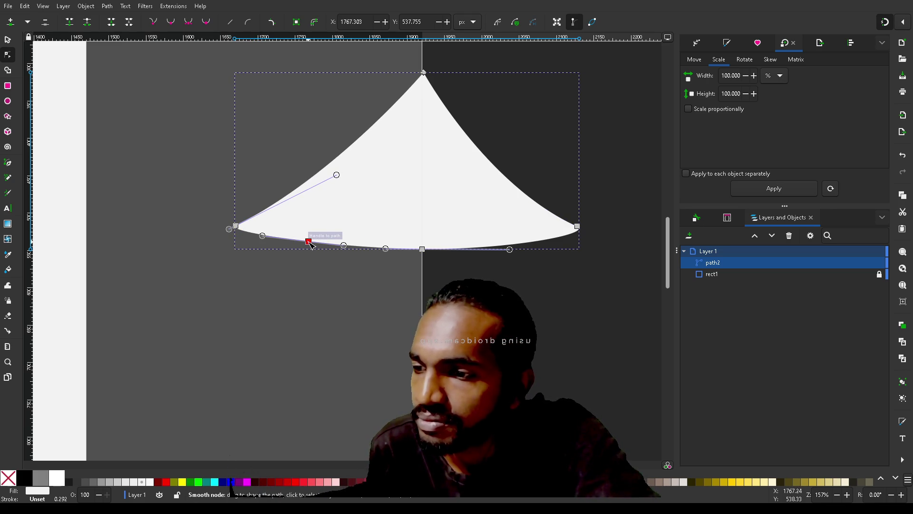
mouse_move(309, 243)
left_mouse_down()
mouse_move(336, 238)
mouse_move(310, 243)
left_mouse_up()
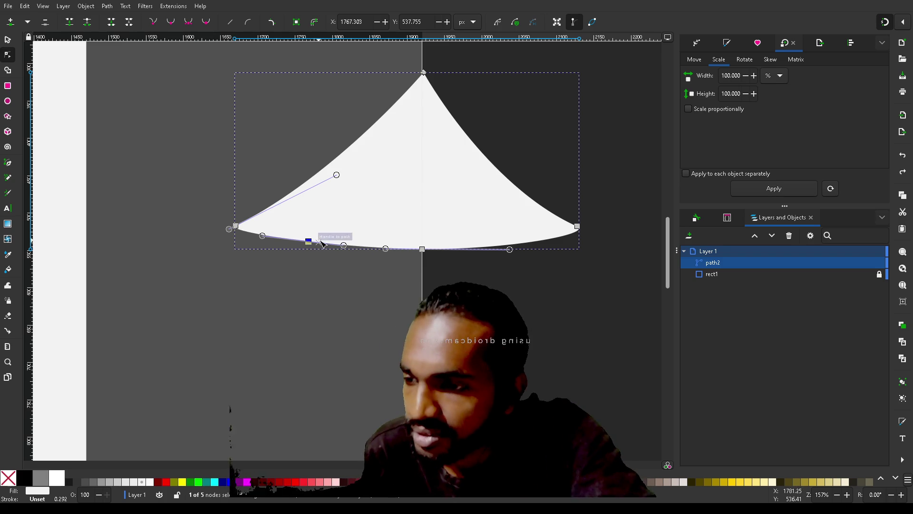
left_click(324, 243)
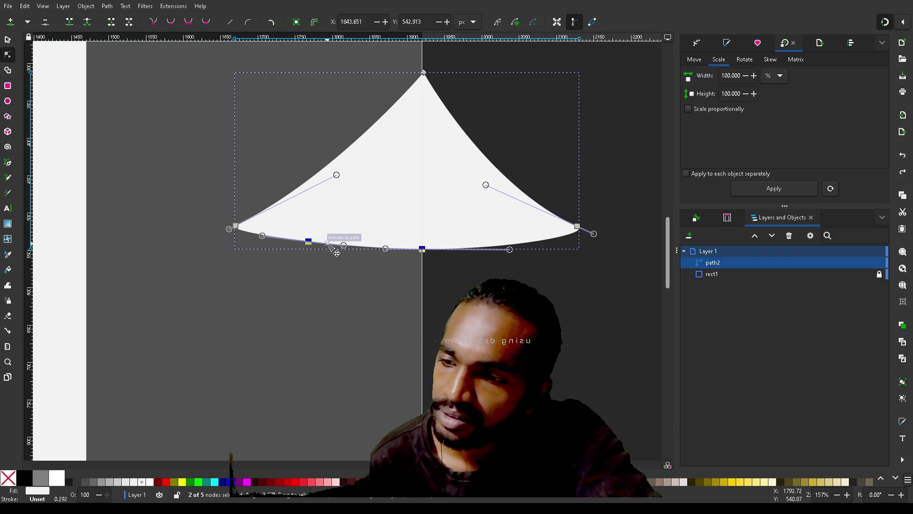
double_click(328, 242)
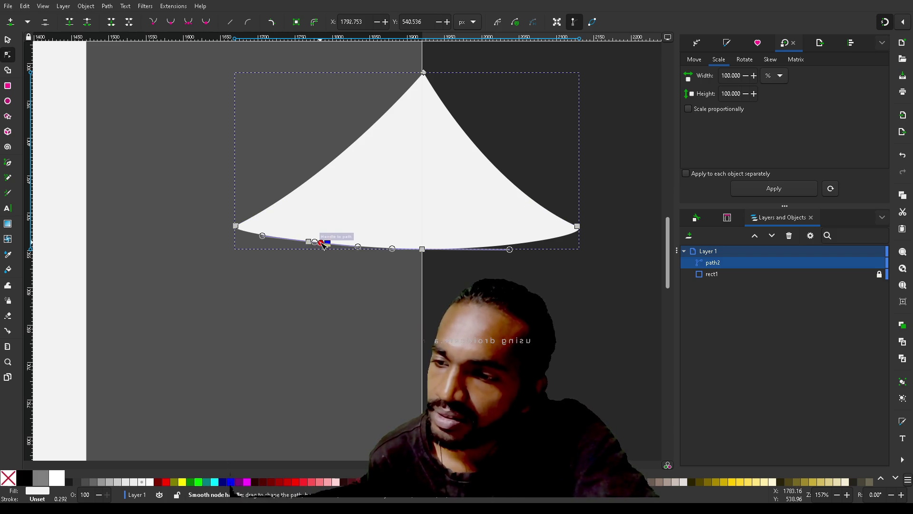
scroll(321, 242, "up", 6)
Step: Insert nodes on the left underside segment and pull one up into a notch
left_click(300, 243)
key("Insert")
scroll(409, 229, "down", 5)
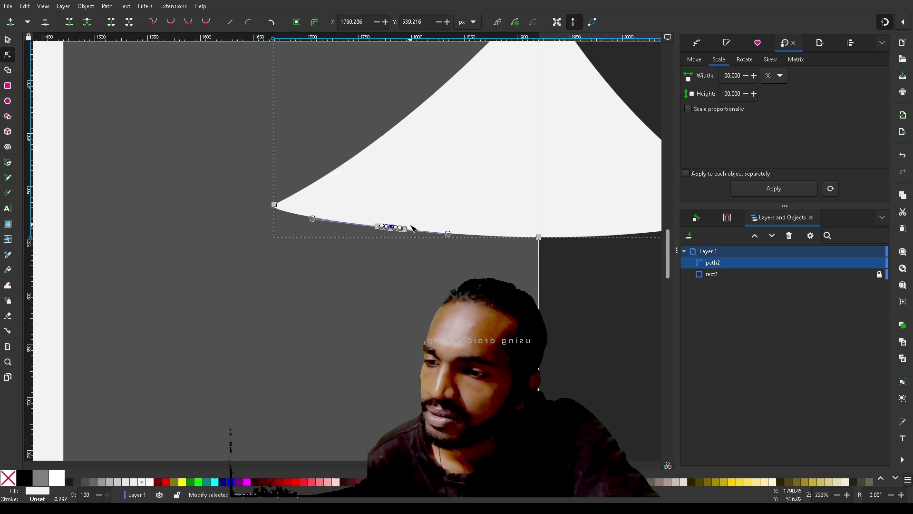
left_click_drag(400, 228, 432, 212)
Step: Add nodes on the bottom-right segment, raise one into a second notch, and reshape the left corner handle
scroll(545, 231, "right", 5)
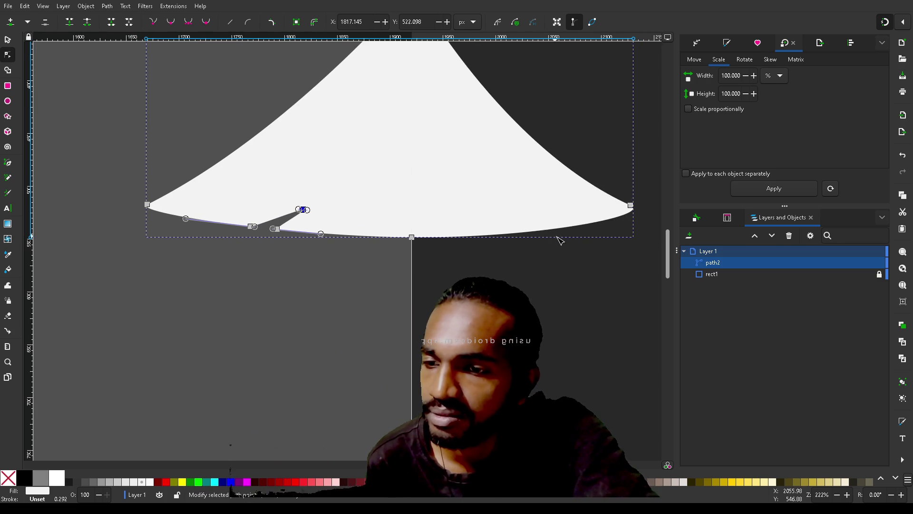
left_click(557, 230)
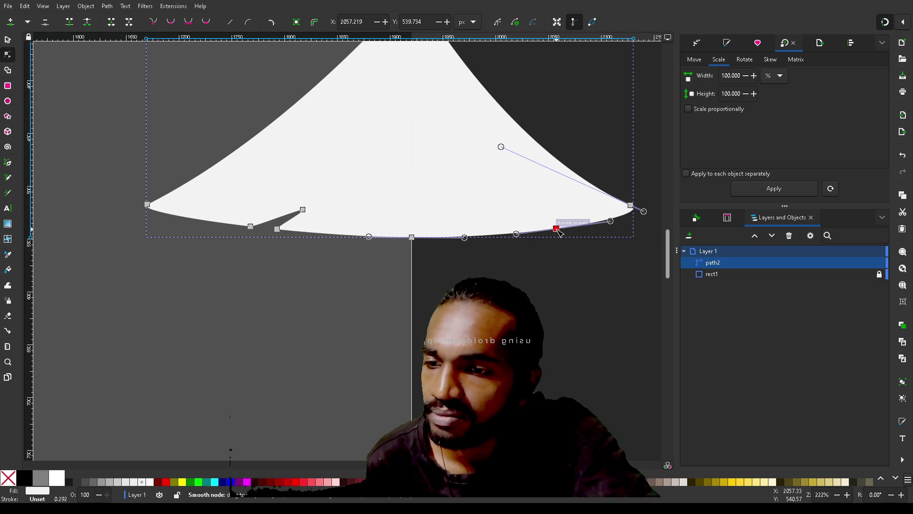
double_click(524, 231)
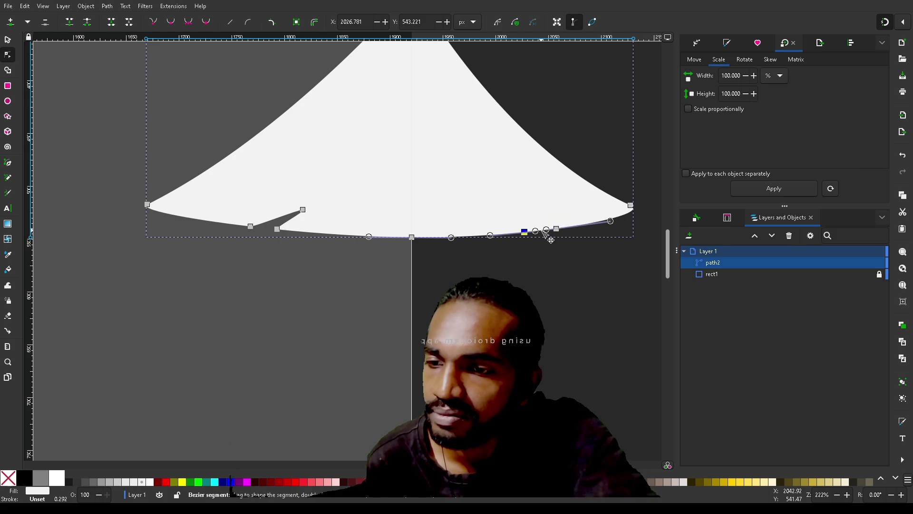
double_click(541, 231)
left_click_drag(543, 233, 506, 212)
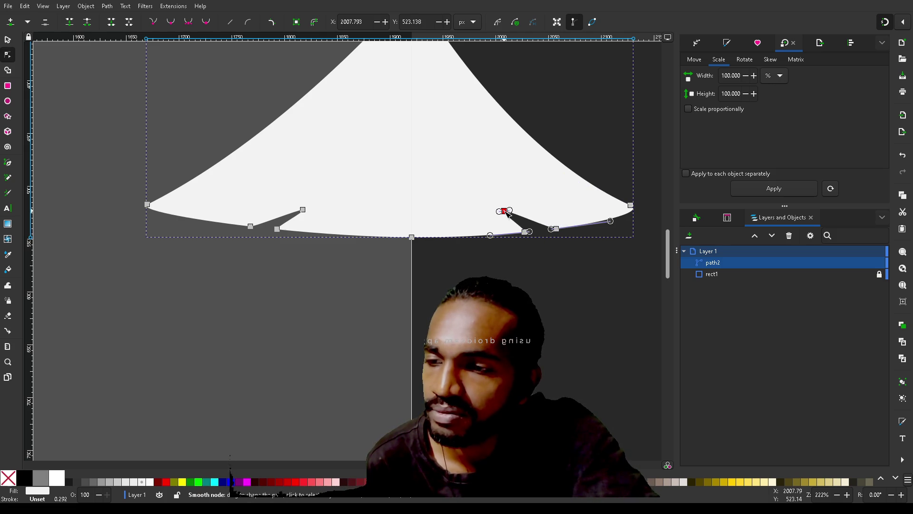
scroll(512, 329, "down", 3, "ctrl")
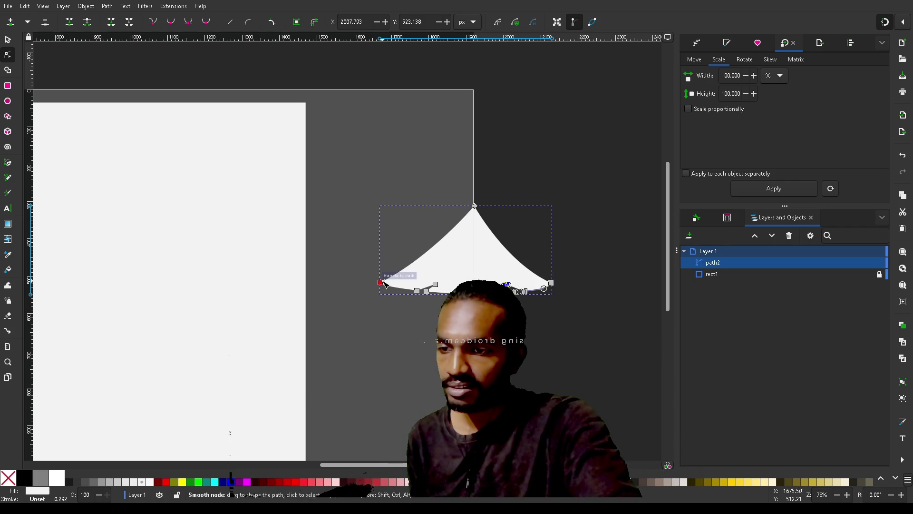
mouse_move(384, 284)
left_mouse_down()
mouse_move(432, 255)
mouse_move(443, 263)
left_mouse_up()
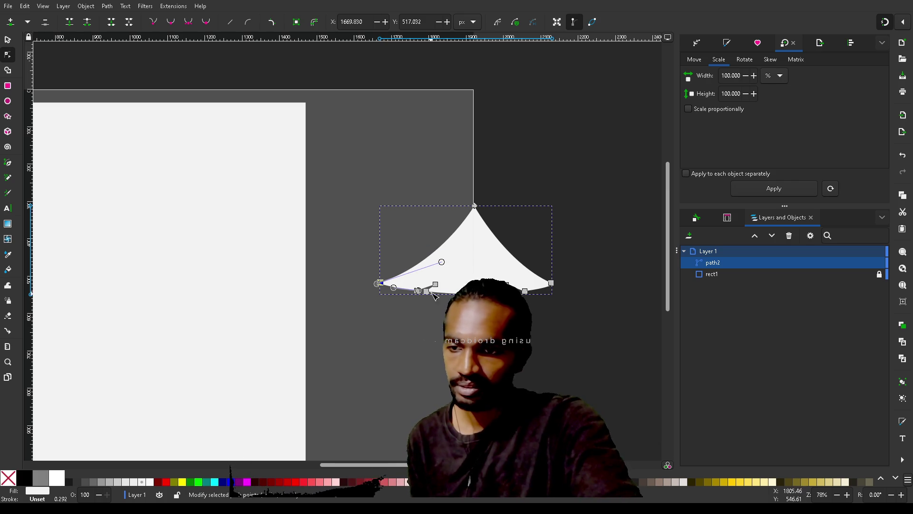
Step: Nudge an underside node back and clear the node selection
left_click_drag(436, 285, 474, 294)
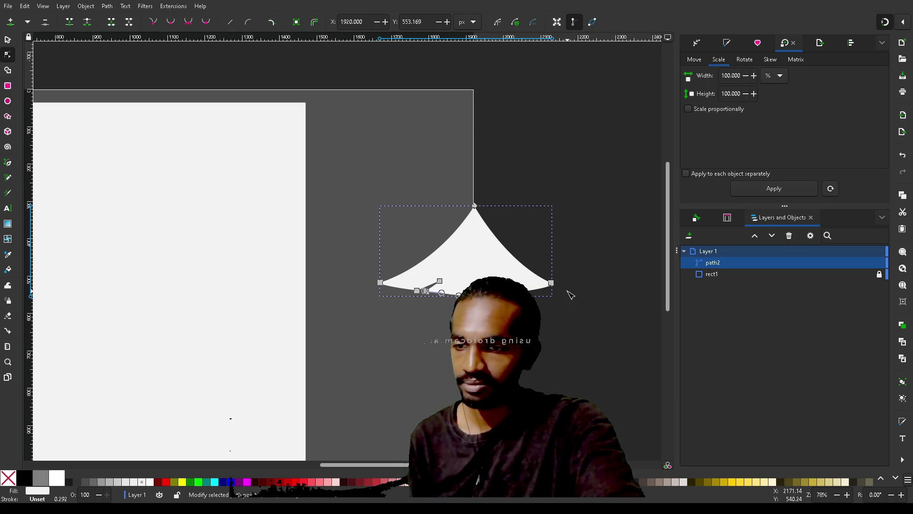
key("shift+Tab")
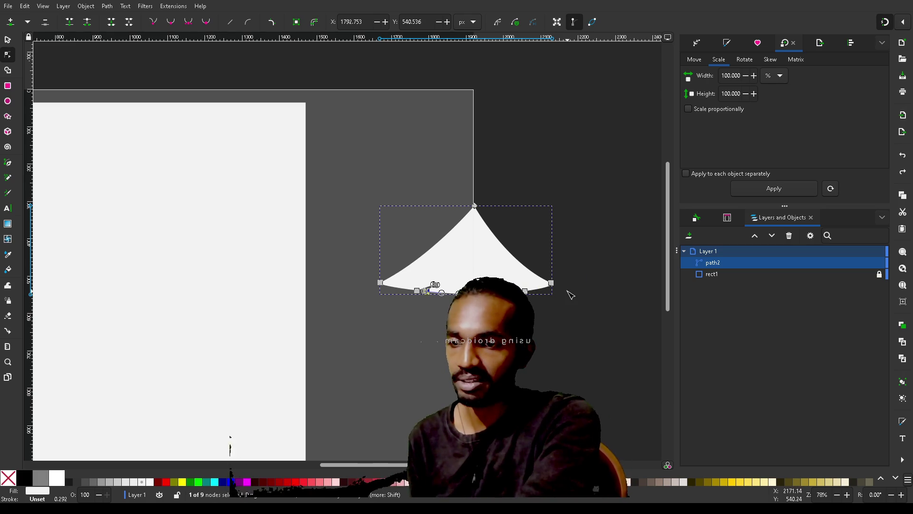
key("Escape")
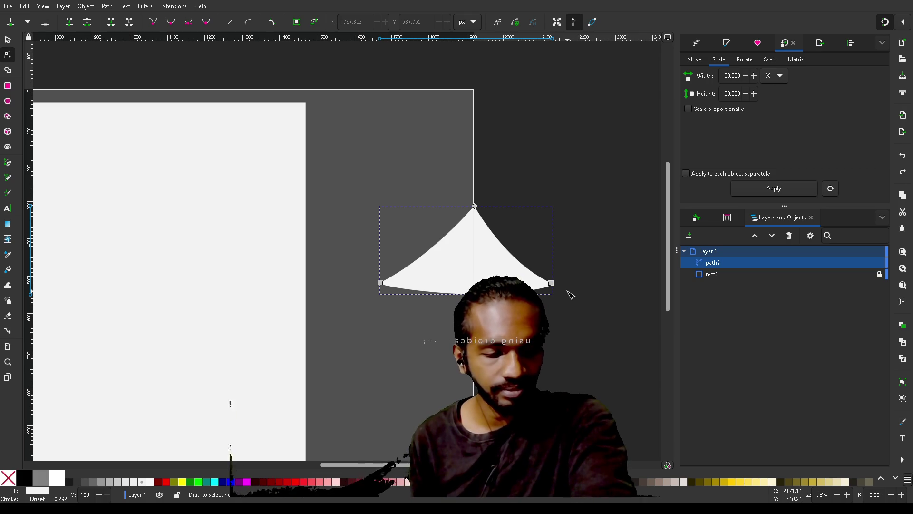
Step: Straighten the left edge to the top point and drop the bottom-left corner to Y 550.16
left_click(381, 283)
left_click_drag(431, 257, 459, 271)
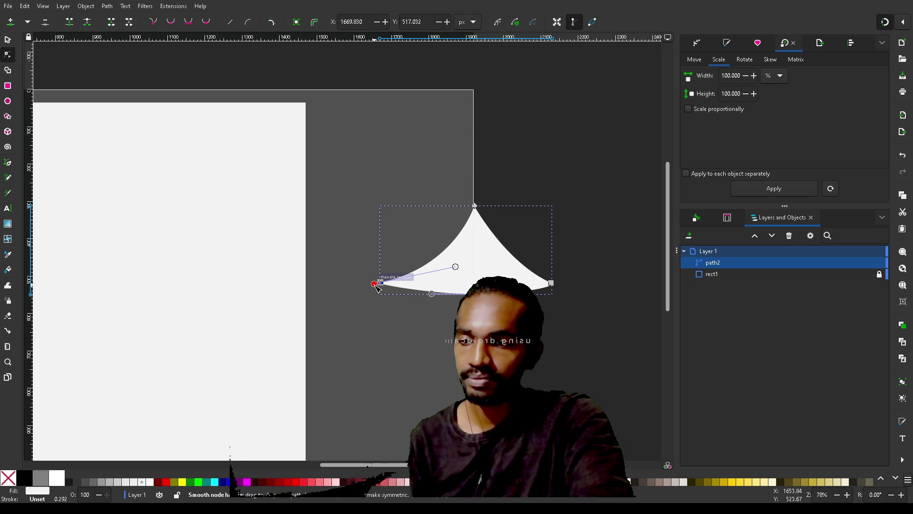
left_click_drag(376, 285, 383, 293)
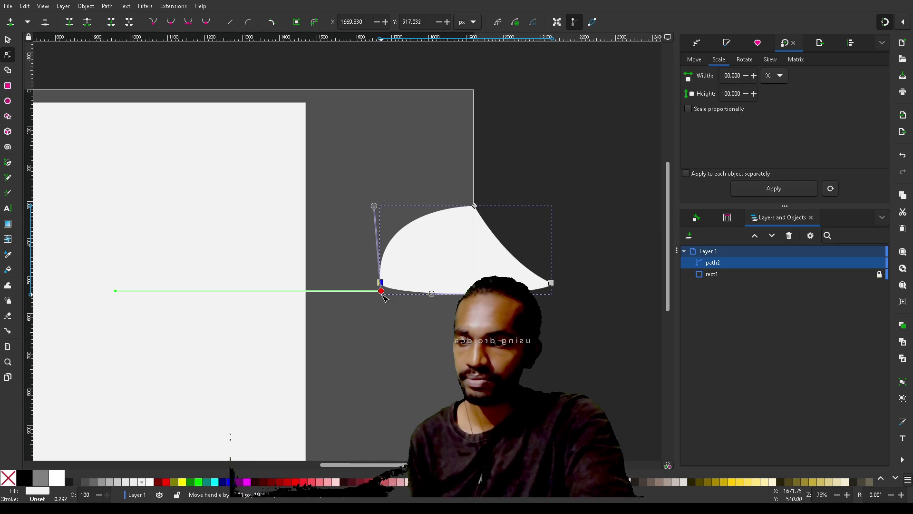
left_click_drag(383, 294, 368, 289)
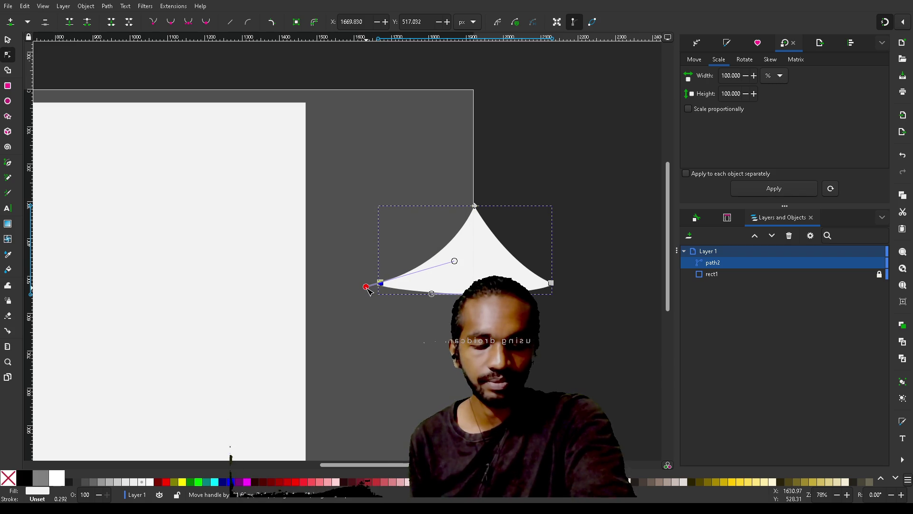
left_click_drag(368, 289, 373, 291)
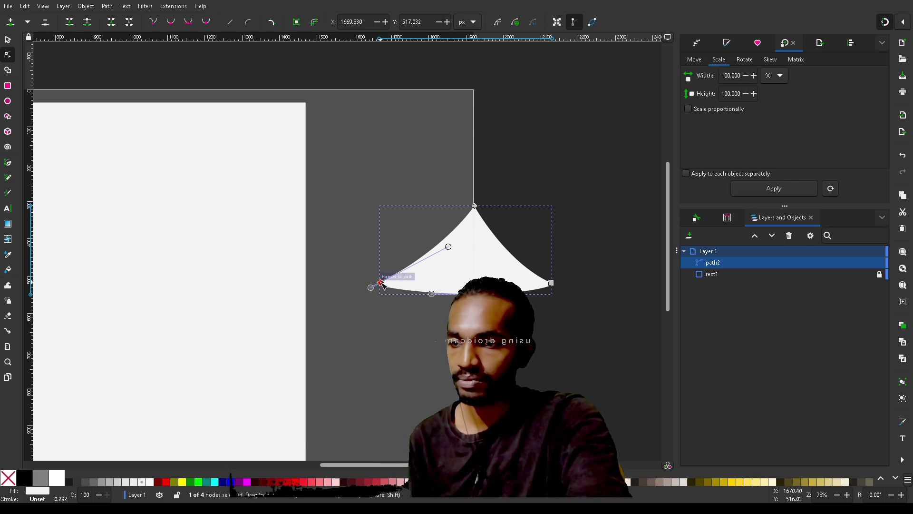
left_click(381, 283, "ctrl")
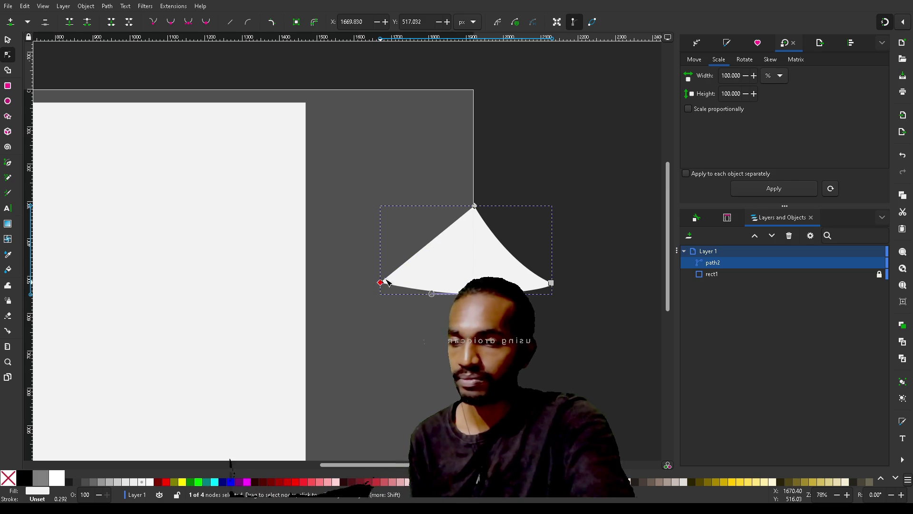
mouse_move(381, 284)
left_mouse_down()
mouse_move(378, 301)
mouse_move(384, 276)
mouse_move(385, 311)
mouse_move(388, 284)
mouse_move(393, 299)
left_mouse_up()
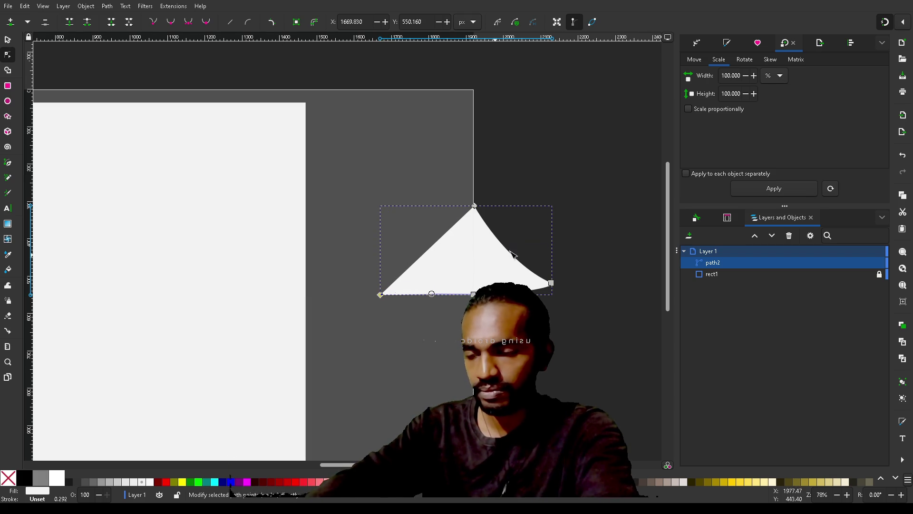
Step: Add a smooth node partway up the left edge and drag its handles into a concave curve
double_click(427, 249)
left_click_drag(428, 250, 442, 257)
left_click(171, 21)
left_click_drag(456, 243, 468, 234)
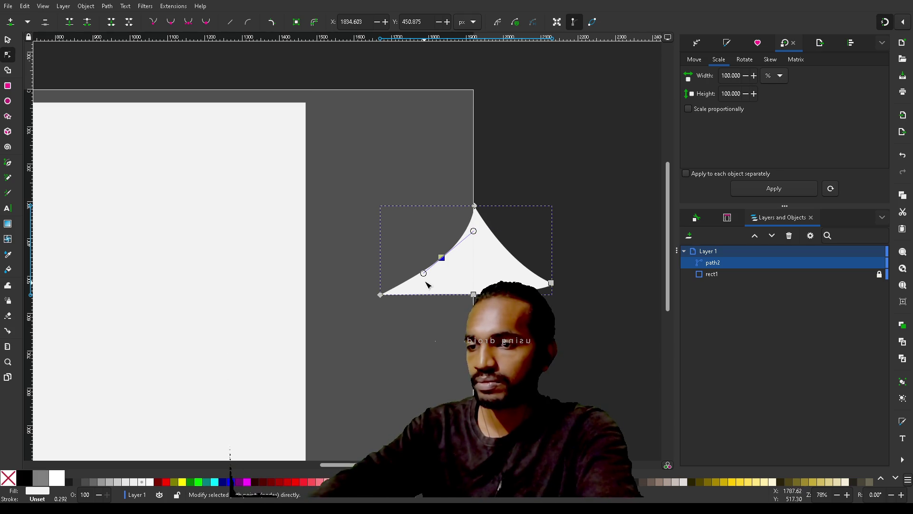
left_click_drag(423, 273, 412, 293)
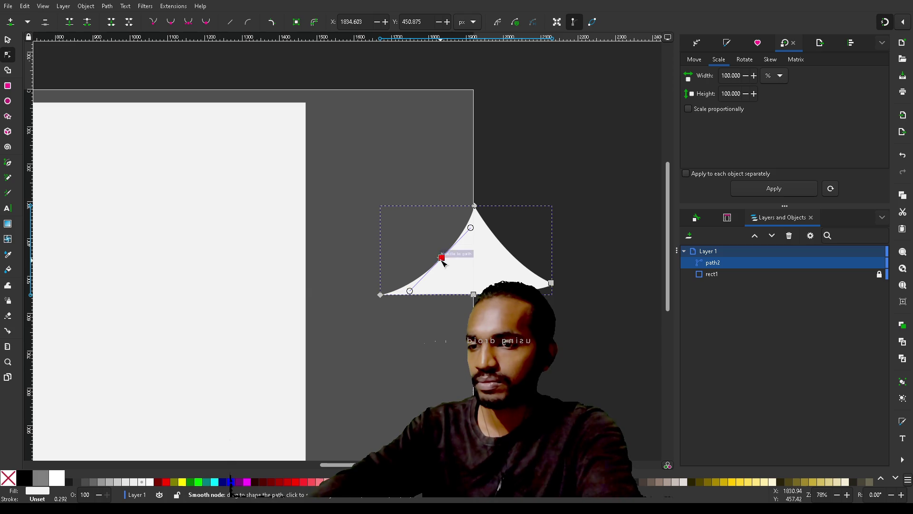
left_click_drag(442, 258, 442, 251)
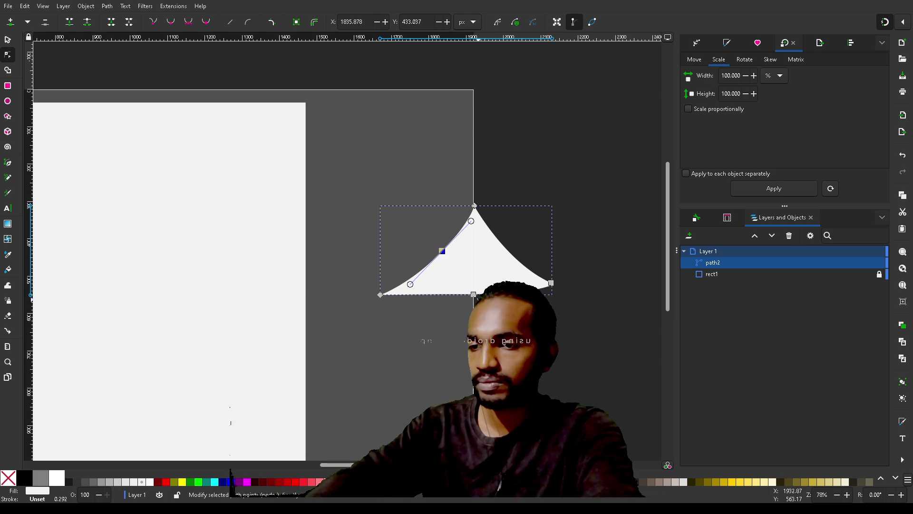
Step: Lower the bottom-left corner to X 1671.104, Y 540
left_click(380, 295)
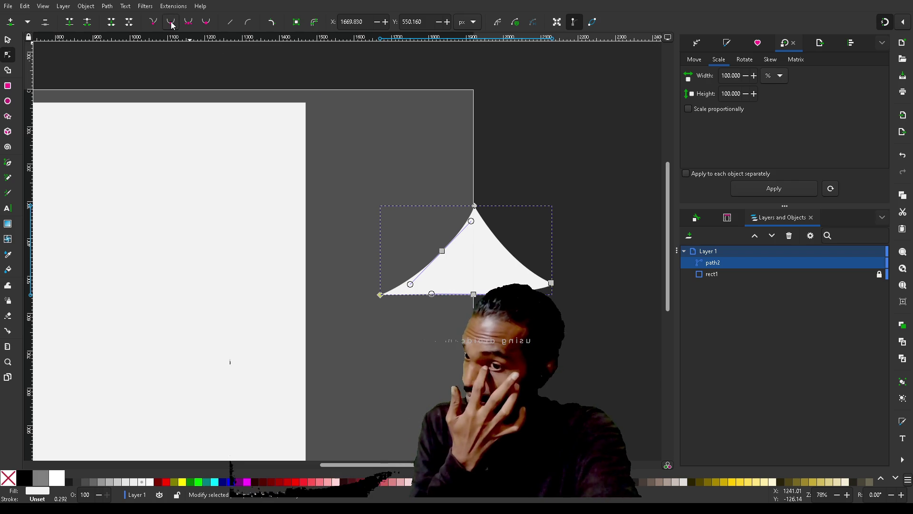
mouse_move(380, 295)
left_mouse_down()
mouse_move(380, 304)
mouse_move(380, 293)
mouse_move(434, 295)
mouse_move(403, 301)
mouse_move(419, 329)
mouse_move(449, 337)
left_mouse_up()
left_click(479, 292)
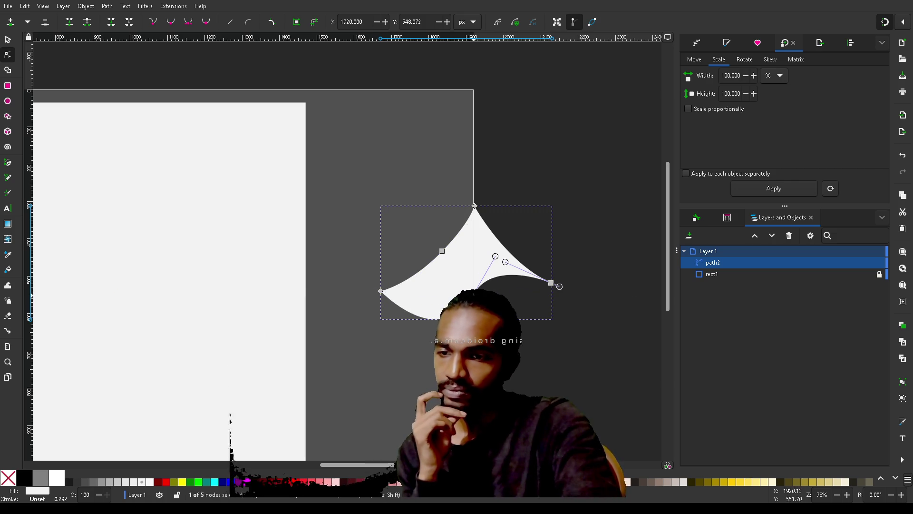
Step: Delete the bottom node, cusp the left corner, and set the right corner at Y 540 with straight segments
key("Delete")
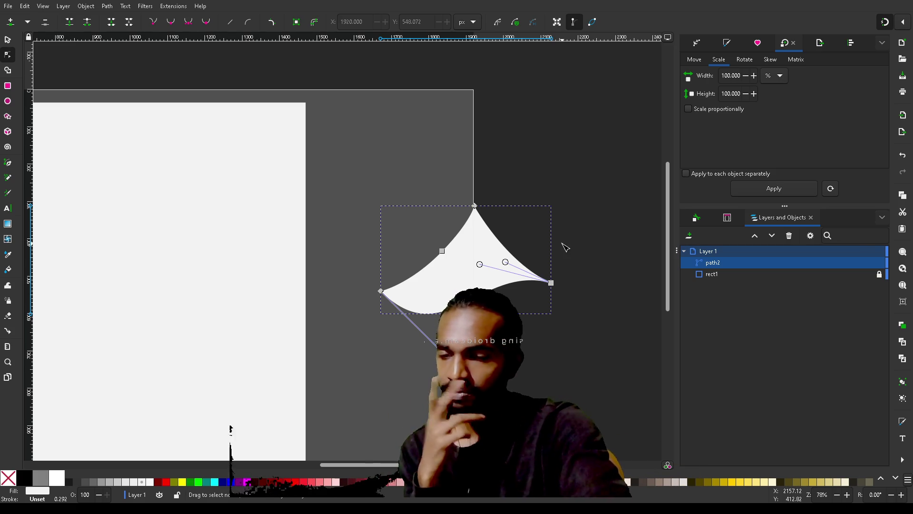
left_click(381, 291)
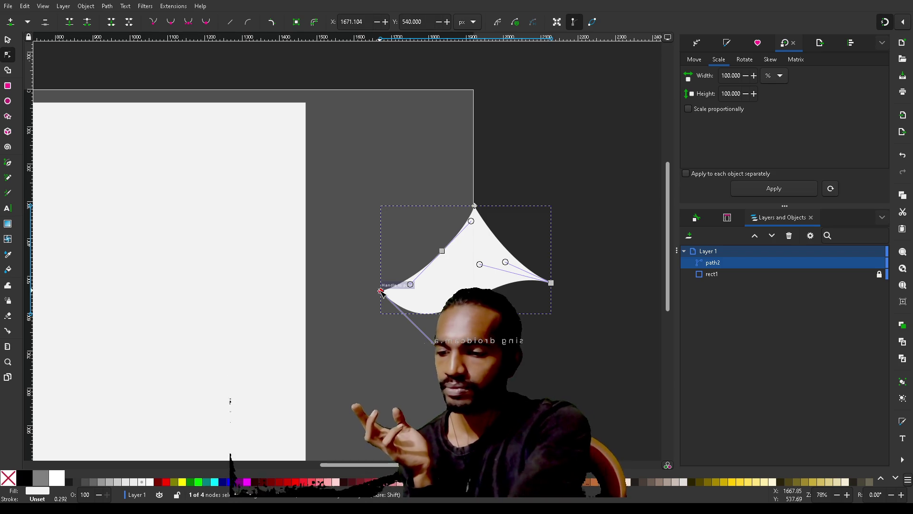
left_click(381, 291, "ctrl")
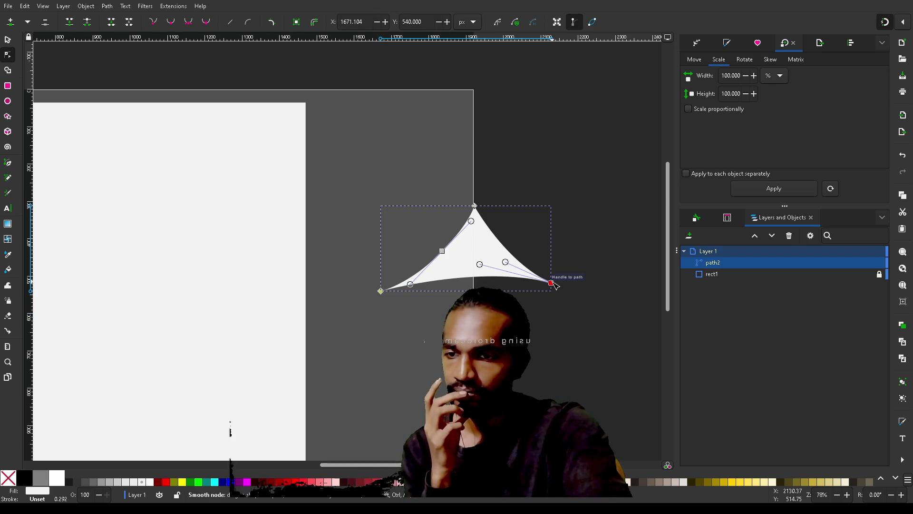
left_click_drag(553, 283, 569, 294)
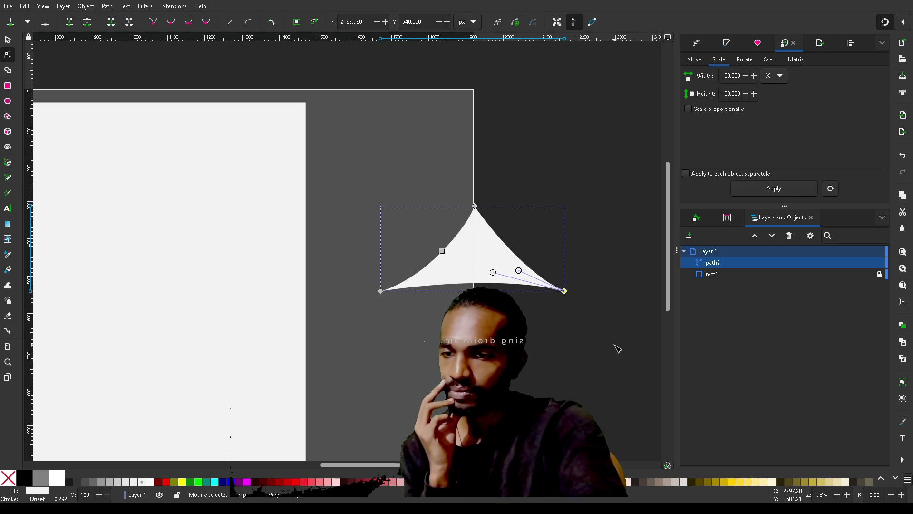
key("shift+l")
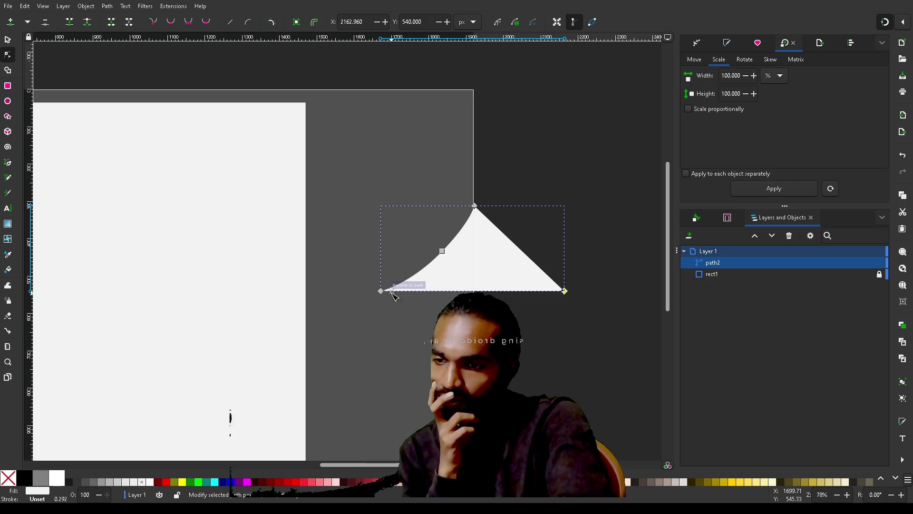
Step: Smooth the middle underside node, add another, and raise it to X 1920, Y 524.710
left_click(463, 291)
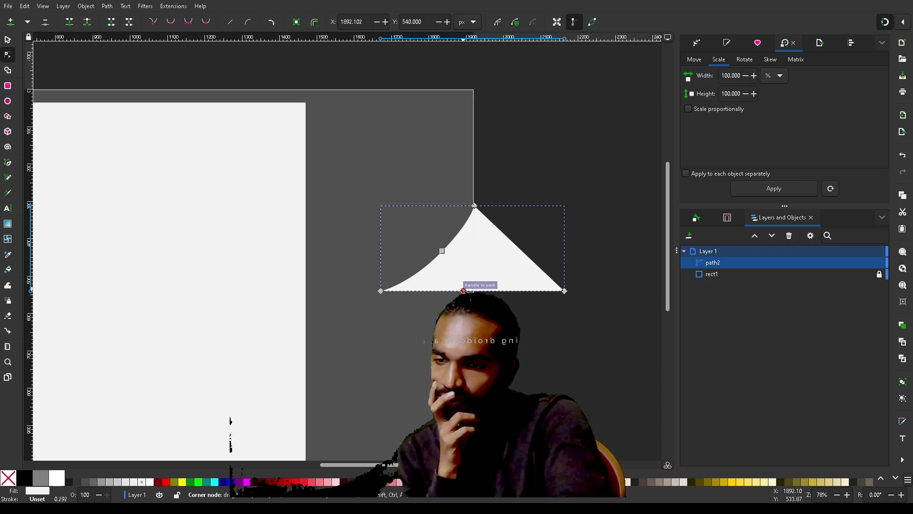
left_click(173, 24)
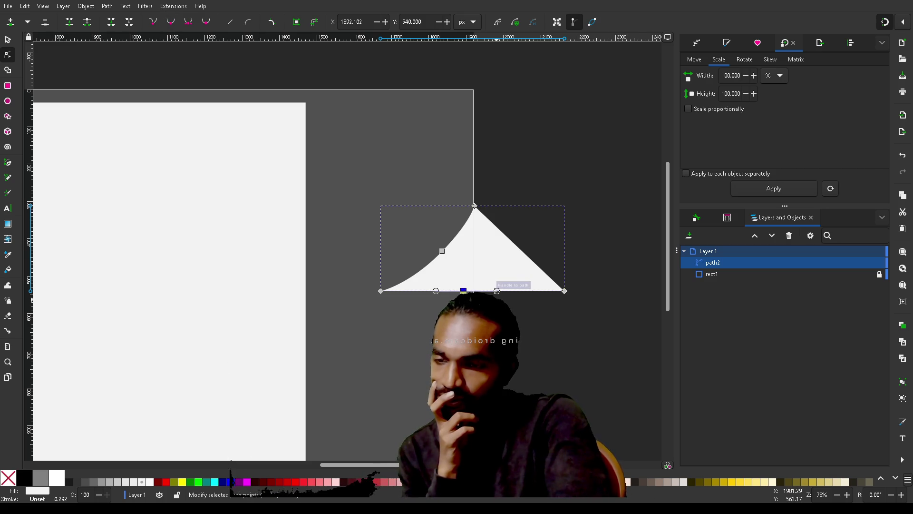
double_click(475, 291)
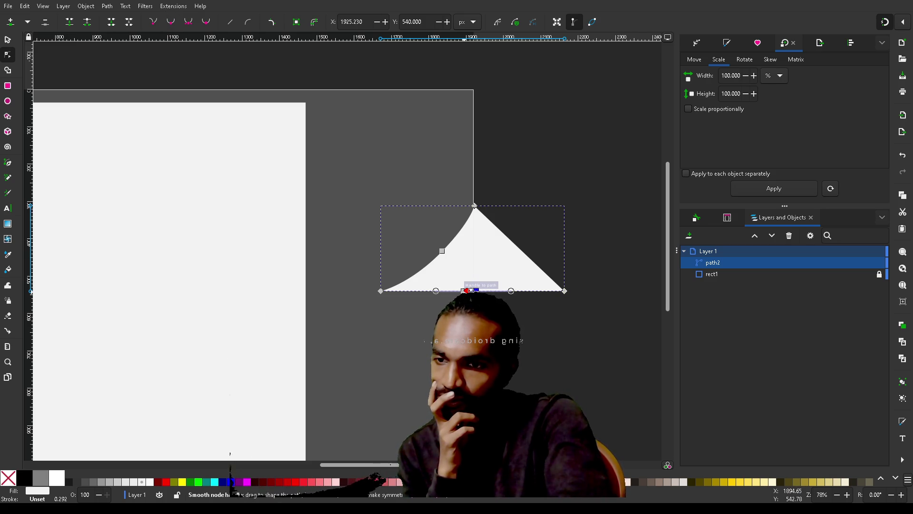
left_click(466, 291)
left_click_drag(464, 291, 474, 285)
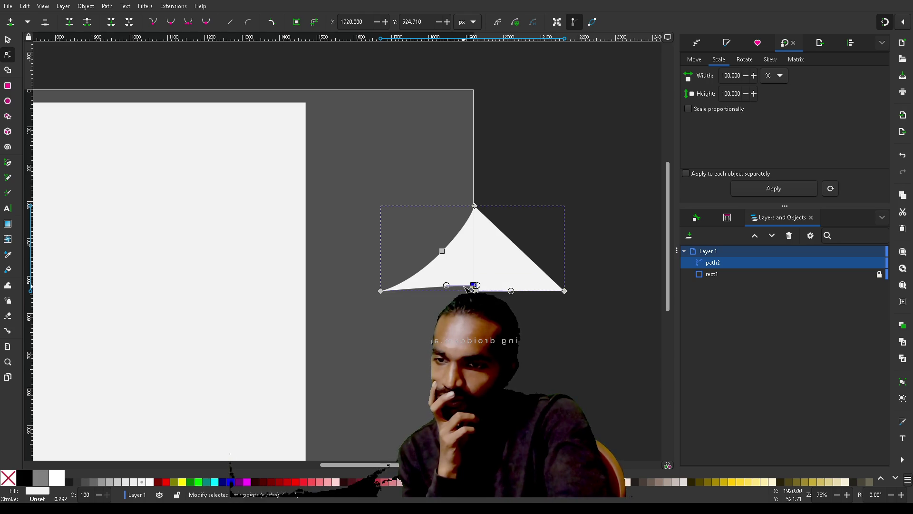
scroll(475, 287, "up", 4)
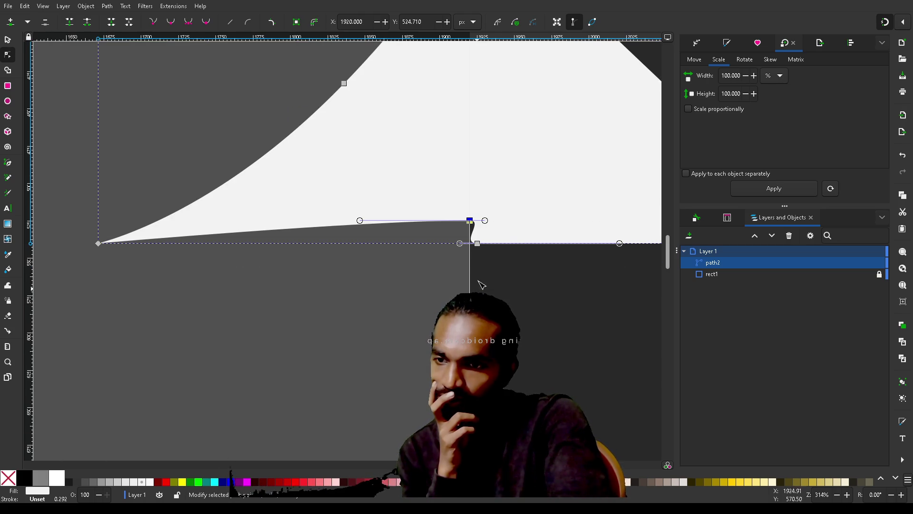
Step: Turn the lower and upper notch nodes into sharp cusp corners
left_click(476, 291)
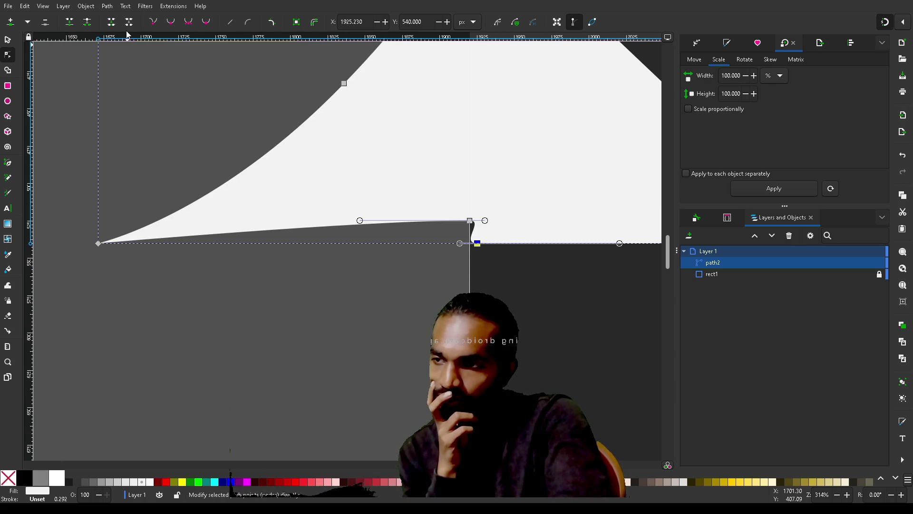
left_click(157, 23)
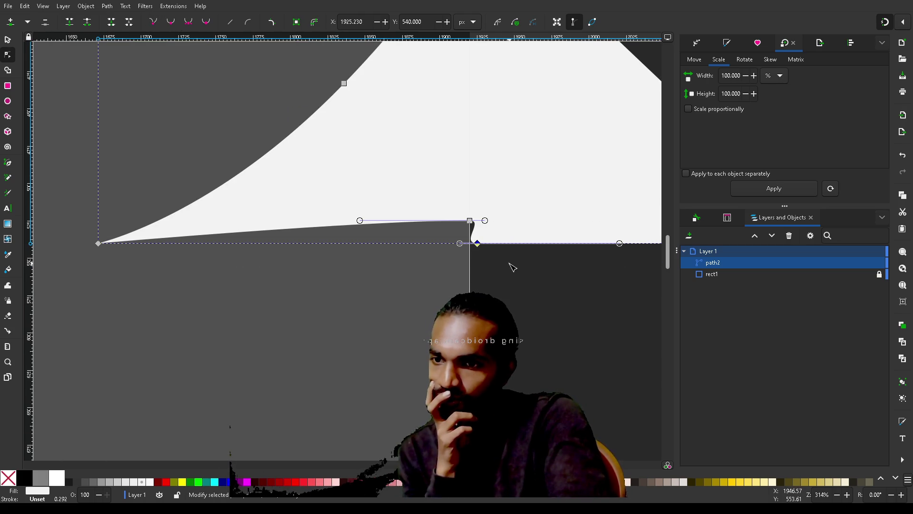
left_click(470, 221)
left_click(156, 22)
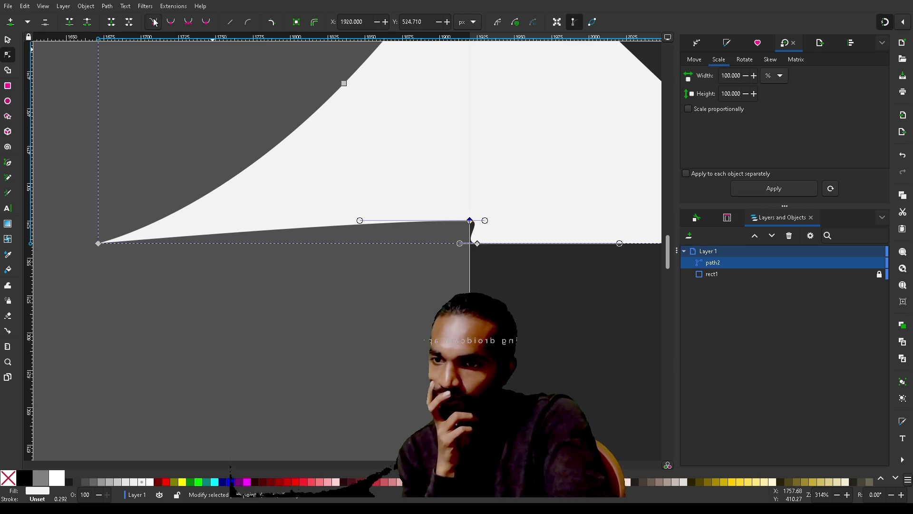
Step: Straighten the notch segments into lines and shift both notch nodes into place
left_click_drag(527, 198, 420, 268)
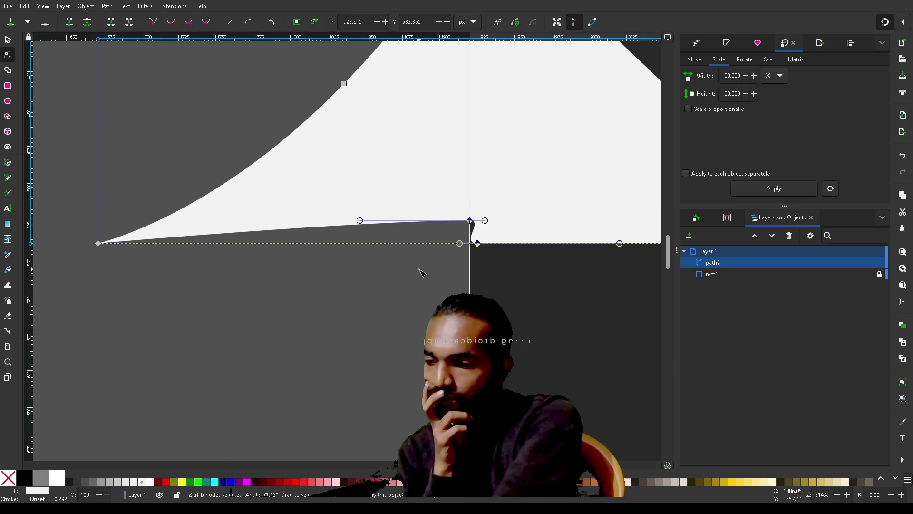
key("shift+l")
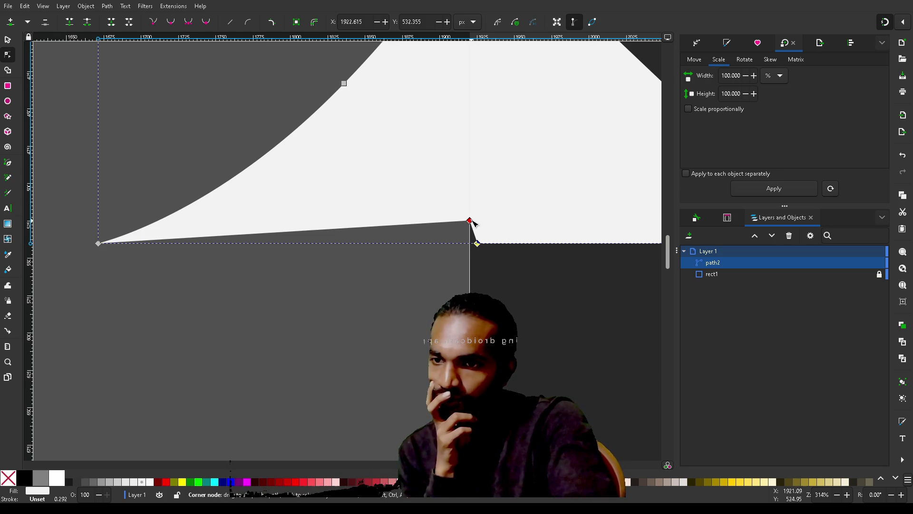
mouse_move(478, 246)
left_mouse_down()
mouse_move(452, 250)
mouse_move(488, 247)
mouse_move(504, 222)
left_mouse_up()
left_click(479, 221)
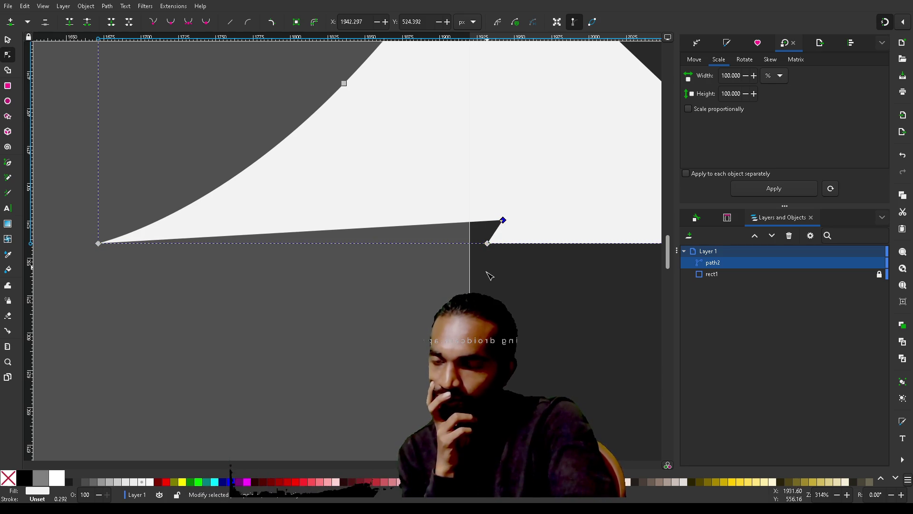
scroll(489, 272, "down", 4)
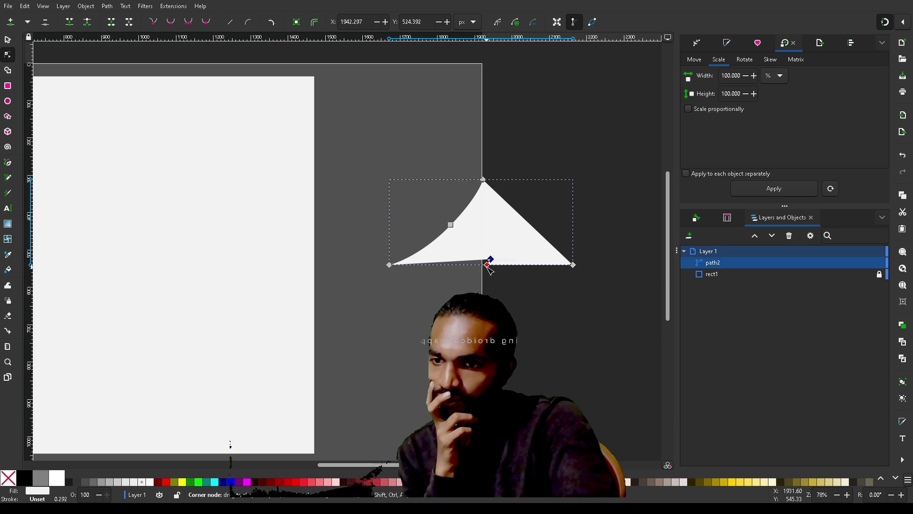
Step: Pull the lower notch node down-left, tweak its curve handle, and nudge the path's nodes left
mouse_move(487, 264)
left_mouse_down()
mouse_move(463, 265)
mouse_move(470, 275)
mouse_move(467, 267)
mouse_move(455, 276)
mouse_move(455, 254)
mouse_move(442, 265)
mouse_move(452, 267)
left_mouse_up()
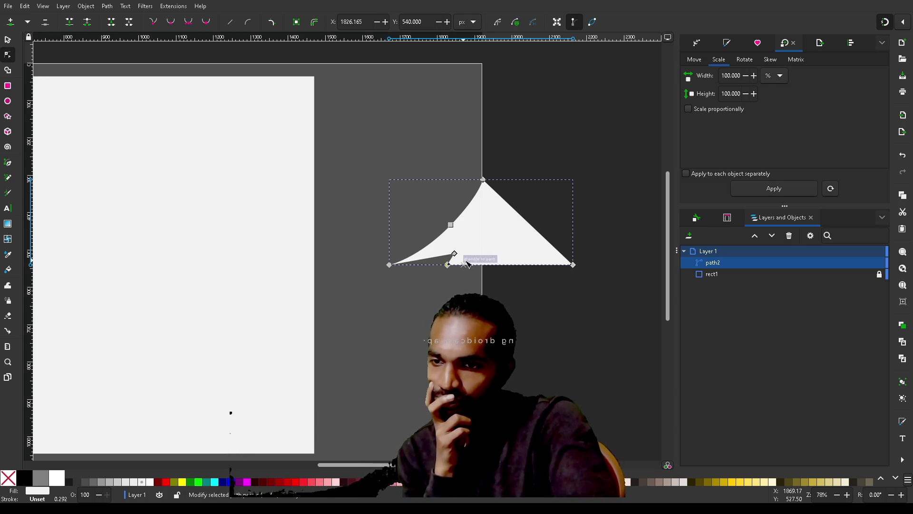
left_click_drag(455, 254, 450, 255)
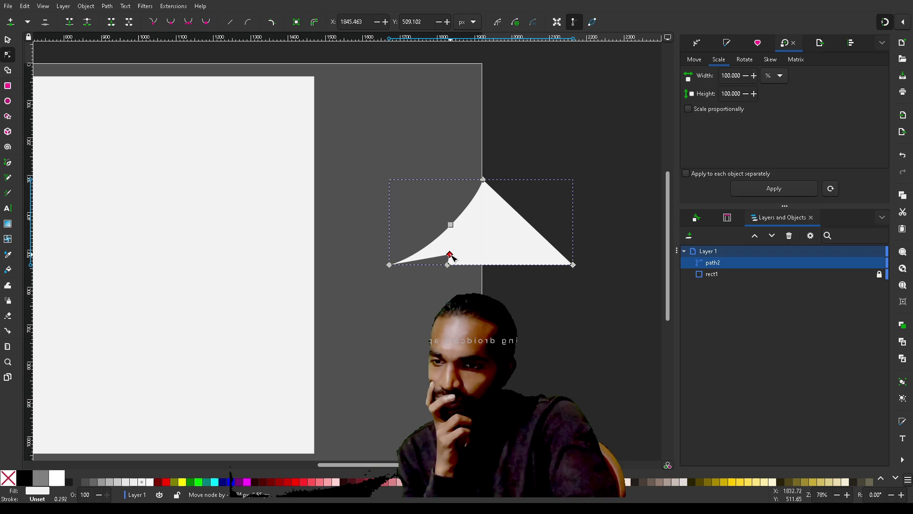
key("ctrl+a")
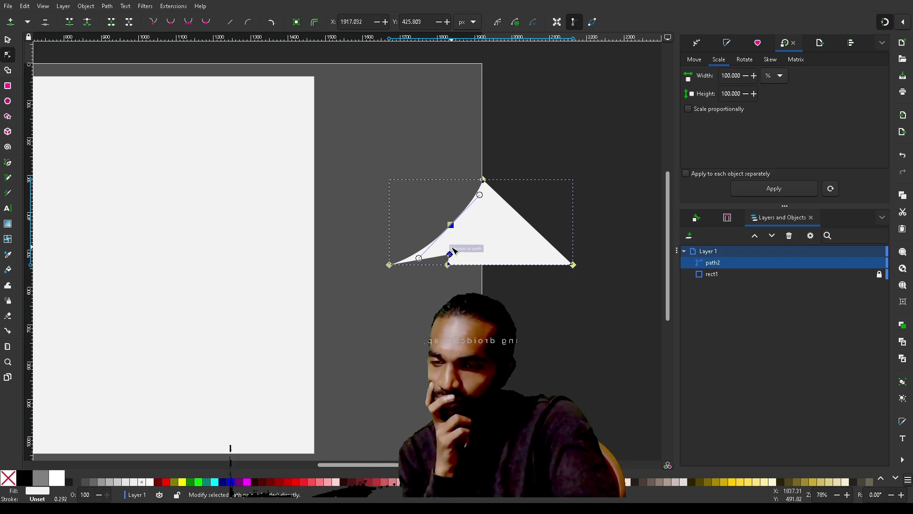
scroll(451, 247, "up", 4)
mouse_move(444, 277)
left_mouse_down()
mouse_move(465, 288)
mouse_move(429, 279)
left_mouse_up()
left_click(429, 279)
Step: Move the whole shape so its peak snaps to the page edge
scroll(539, 335, "down", 2)
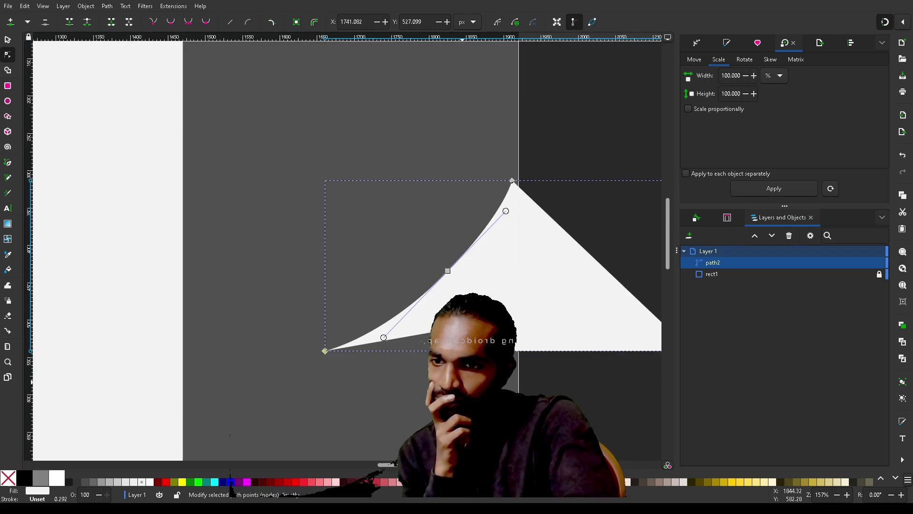
scroll(540, 334, "up", 1)
left_click_drag(544, 291, 544, 292)
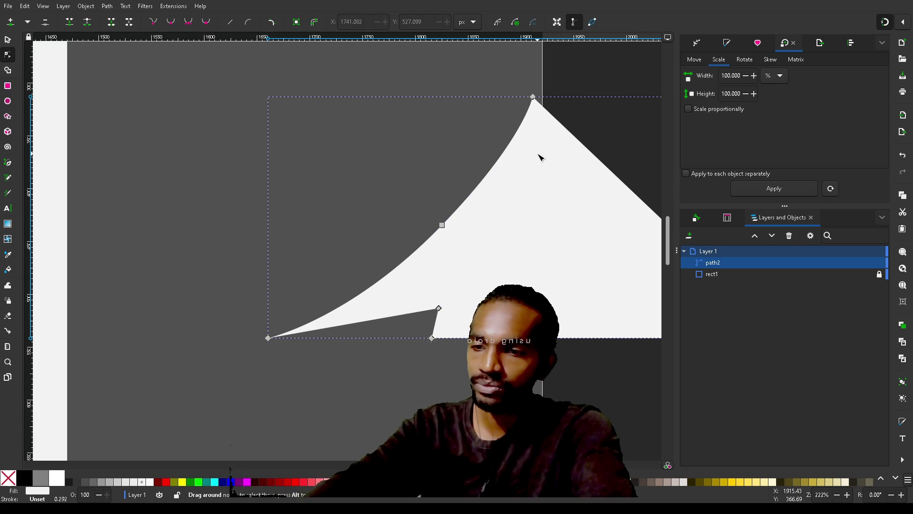
key("s")
mouse_move(538, 154)
left_mouse_down()
mouse_move(533, 198)
mouse_move(556, 196)
mouse_move(548, 180)
left_mouse_up()
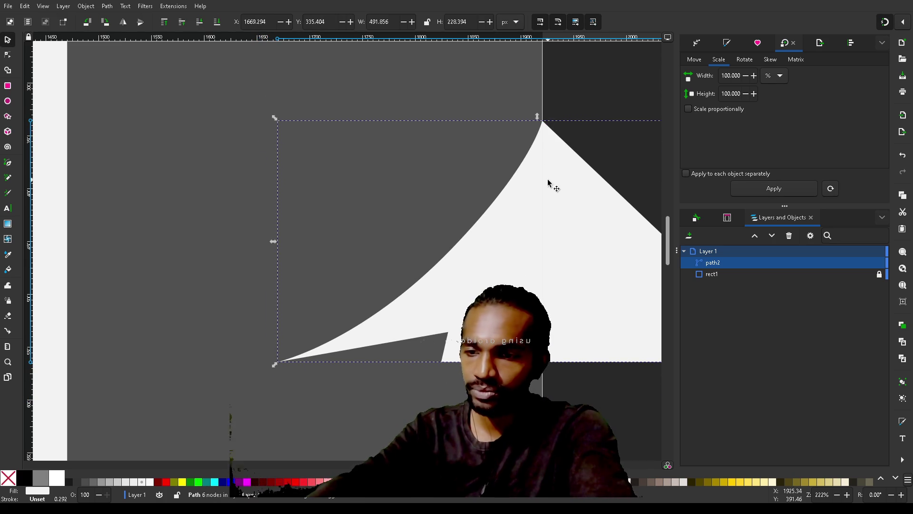
left_click(438, 398)
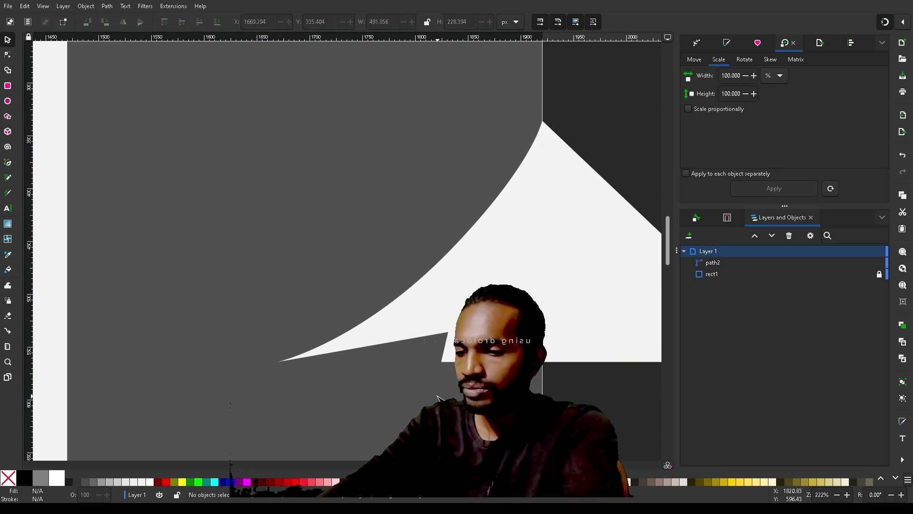
Step: Make the notch node smooth and lower the underside nodes into a deeper curve
key("n")
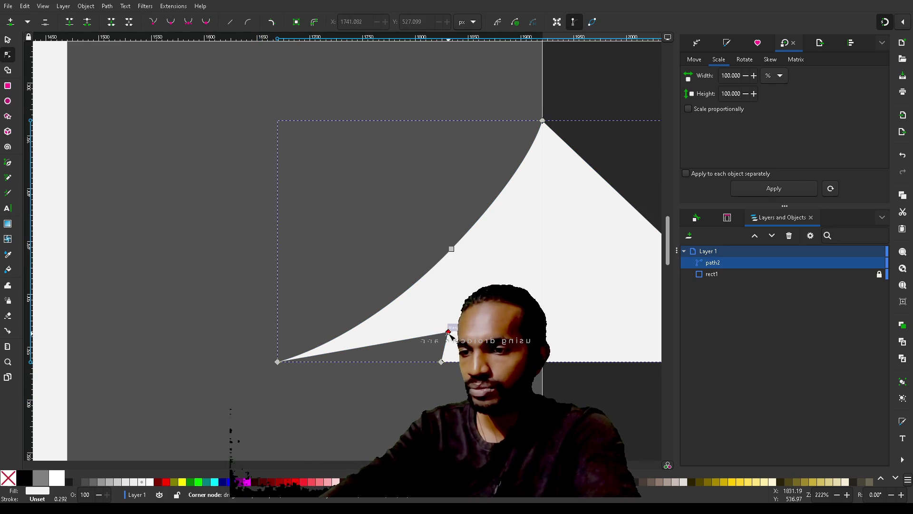
mouse_move(449, 332)
left_mouse_down()
mouse_move(471, 337)
mouse_move(403, 349)
left_mouse_up()
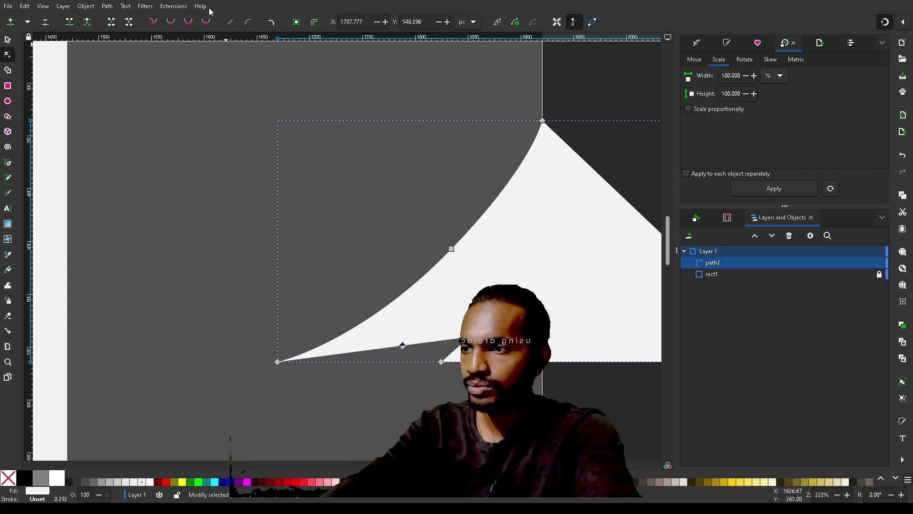
left_click(172, 22)
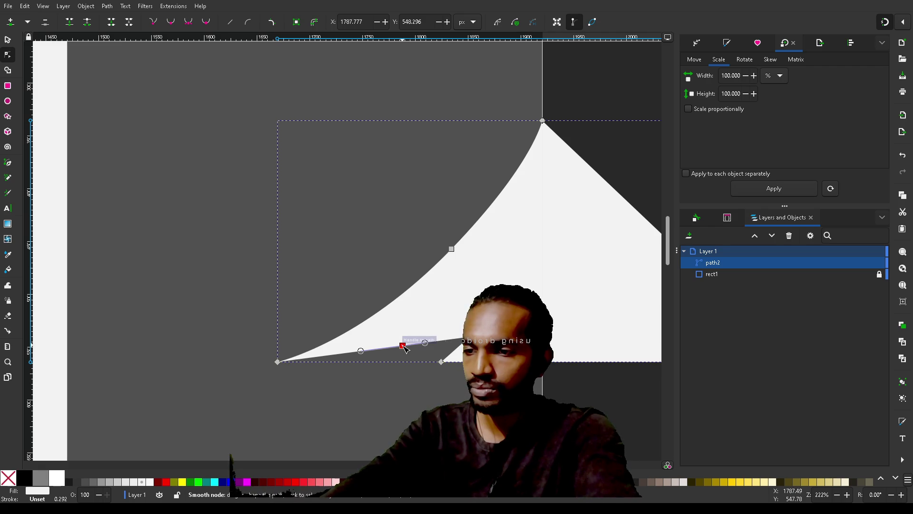
mouse_move(404, 347)
left_mouse_down()
mouse_move(403, 356)
mouse_move(297, 375)
left_mouse_up()
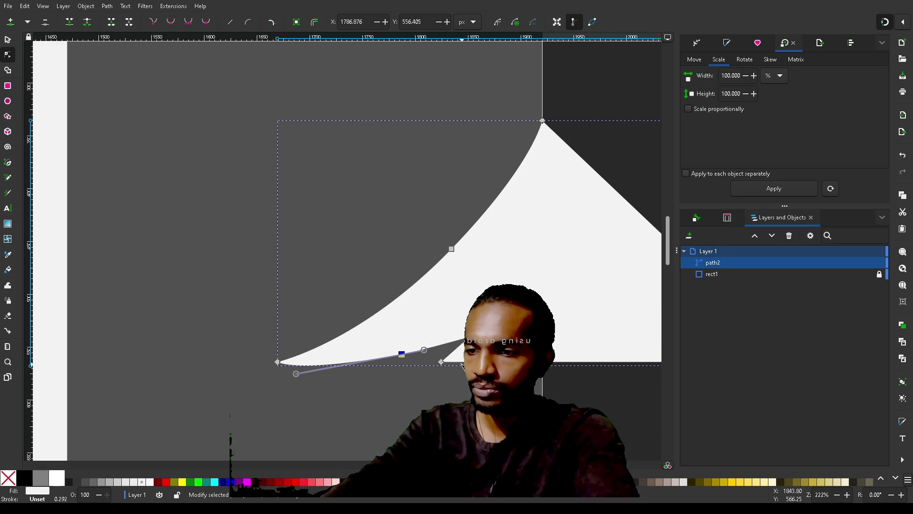
left_click_drag(471, 337, 505, 348)
mouse_move(402, 354)
left_mouse_down()
mouse_move(417, 360)
mouse_move(407, 367)
left_mouse_up()
scroll(537, 390, "right", 5)
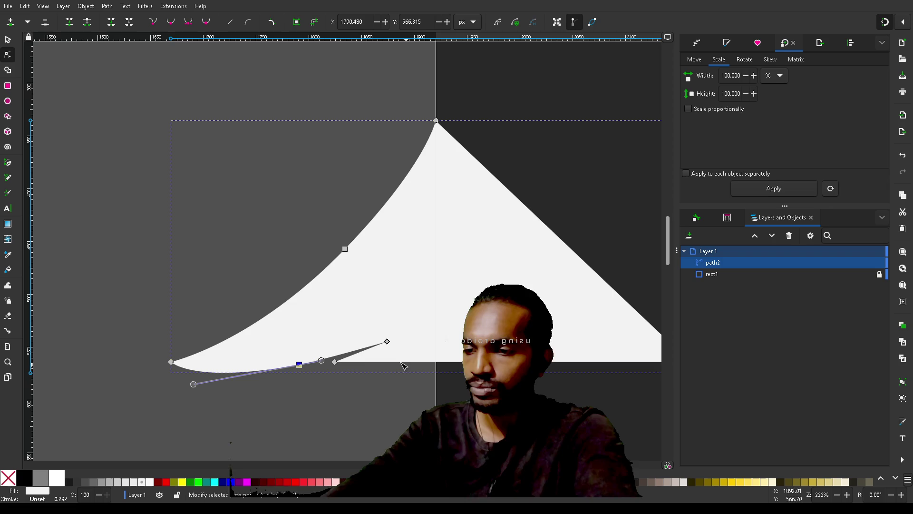
Step: Make the left tip and notch base nodes smooth and round their curves with the handles
left_click(335, 362)
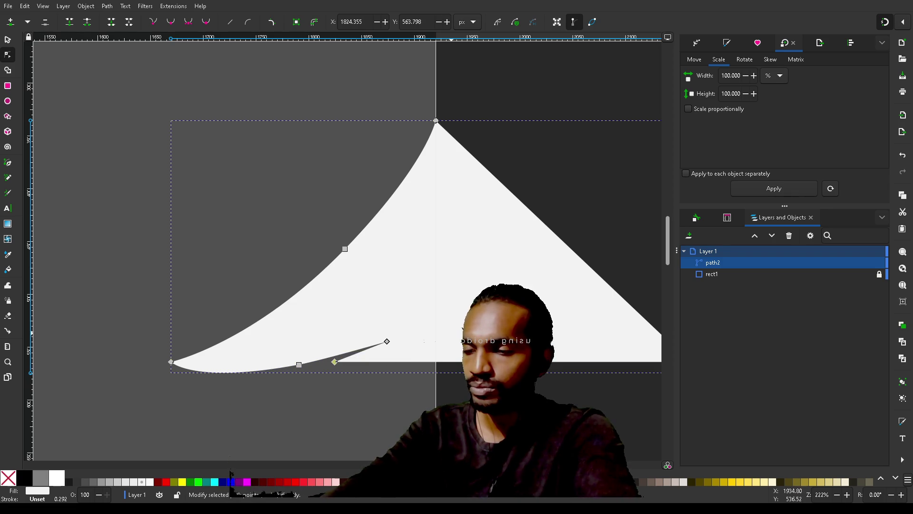
left_click(171, 361)
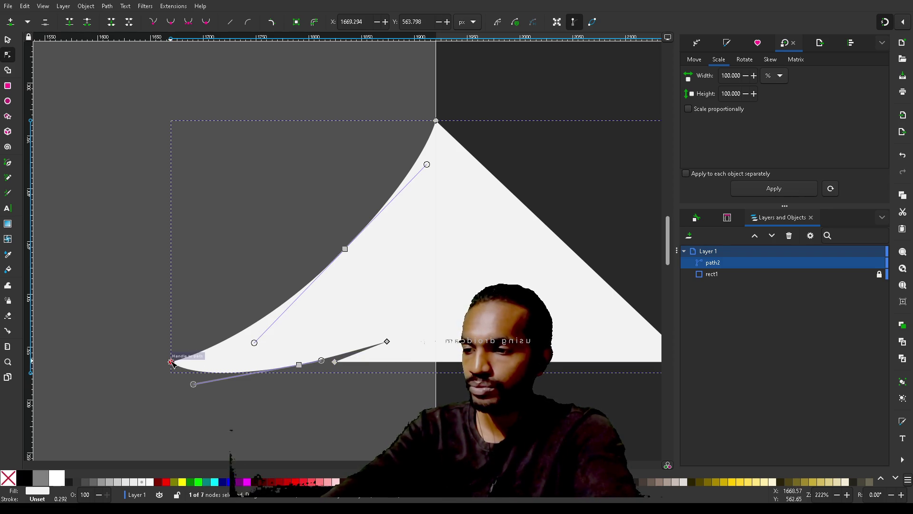
left_click(171, 21)
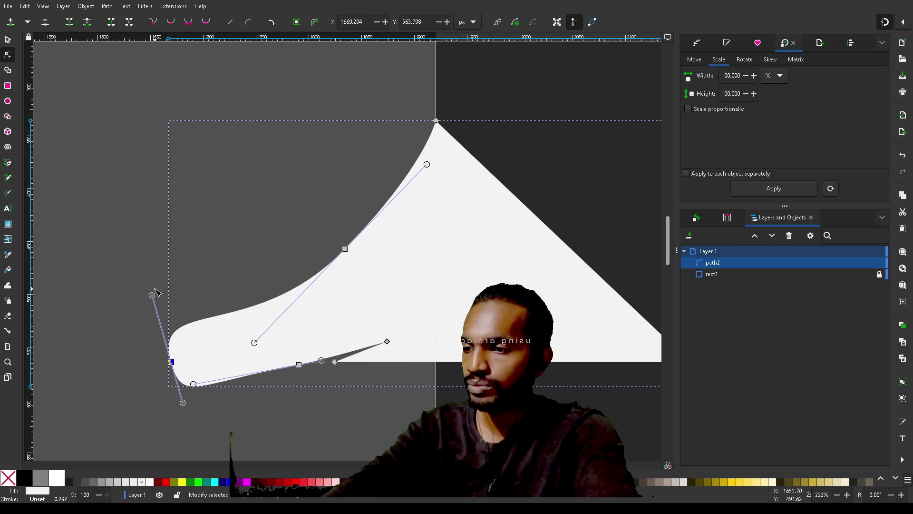
left_click_drag(152, 296, 245, 342)
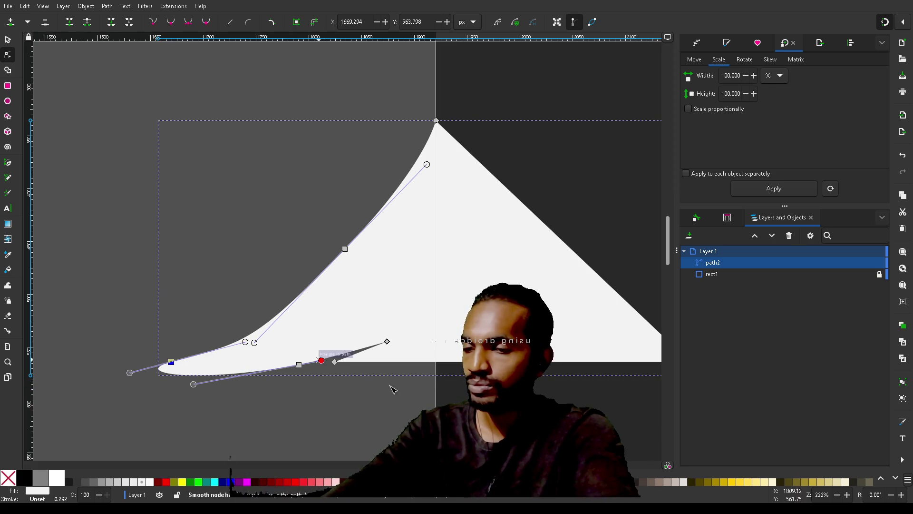
left_click(335, 362)
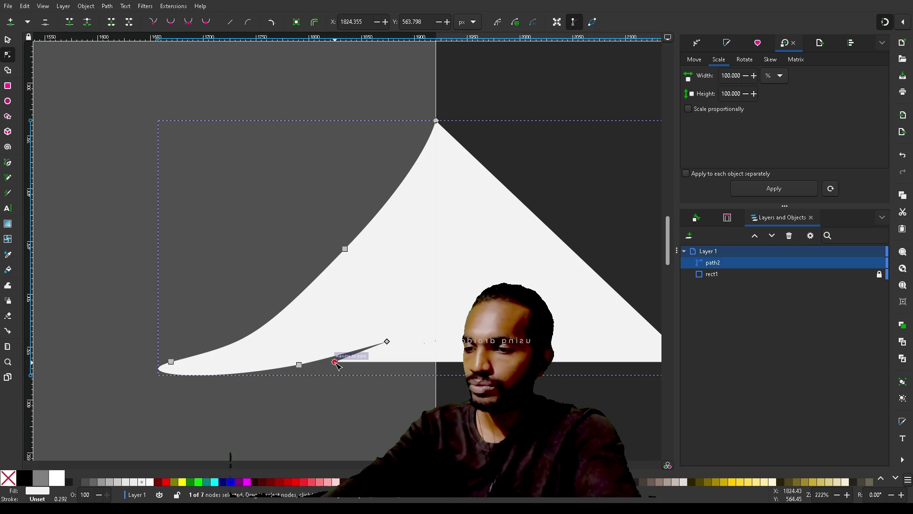
left_click(171, 23)
mouse_move(332, 343)
left_mouse_down()
mouse_move(347, 282)
mouse_move(217, 373)
left_mouse_up()
mouse_move(452, 349)
left_mouse_down()
mouse_move(452, 323)
mouse_move(438, 311)
left_mouse_up()
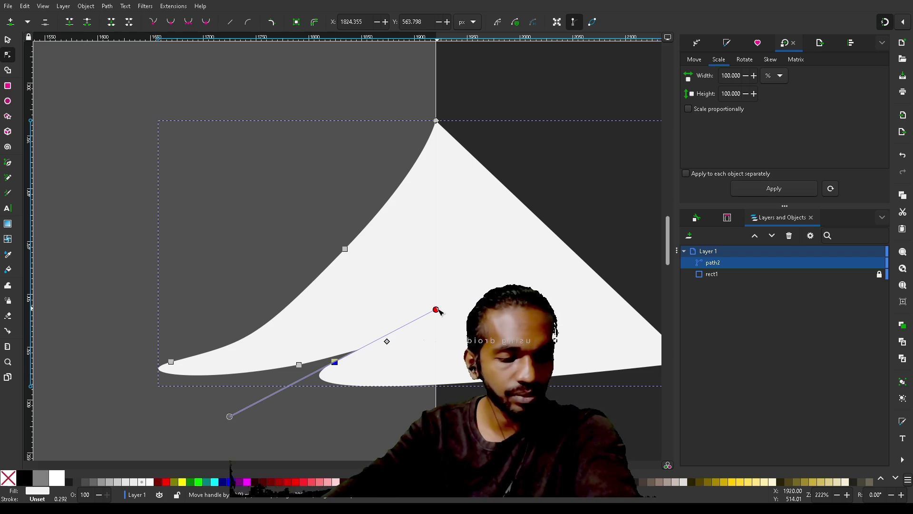
Step: Adjust the notch node's handles and tip to refine the underside curve
left_click_drag(438, 310, 436, 290)
mouse_move(239, 431)
left_mouse_down()
mouse_move(331, 425)
mouse_move(244, 350)
mouse_move(293, 337)
mouse_move(276, 390)
mouse_move(319, 394)
mouse_move(339, 374)
mouse_move(323, 379)
mouse_move(324, 371)
left_mouse_up()
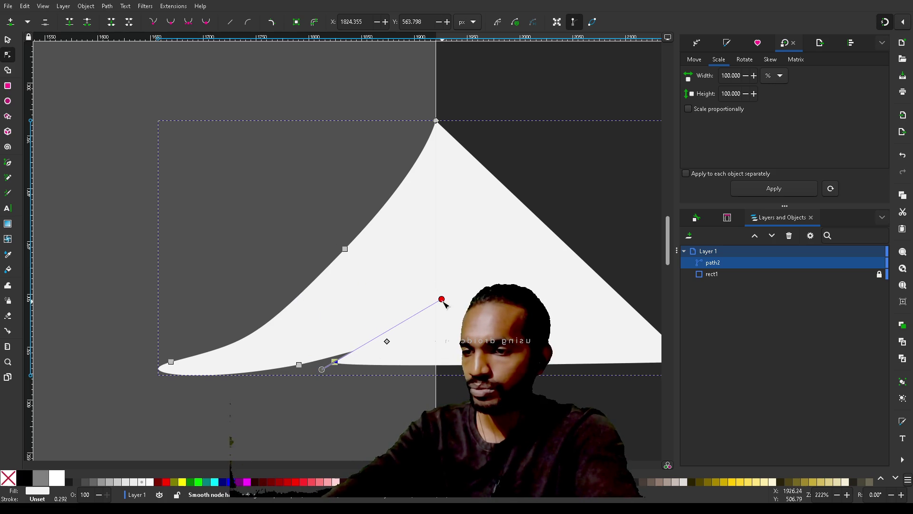
mouse_move(443, 300)
left_mouse_down()
mouse_move(378, 360)
mouse_move(321, 372)
mouse_move(322, 383)
mouse_move(307, 374)
left_mouse_up()
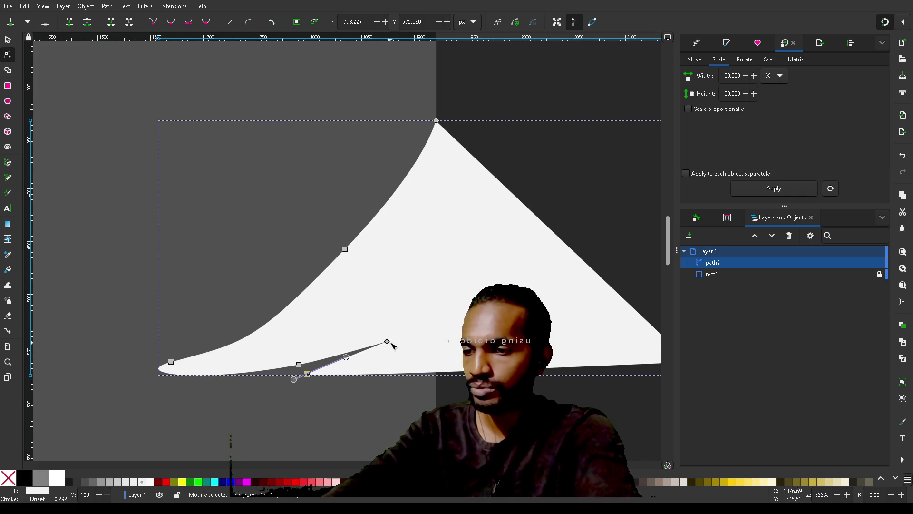
mouse_move(387, 343)
left_mouse_down()
mouse_move(357, 355)
mouse_move(375, 349)
left_mouse_up()
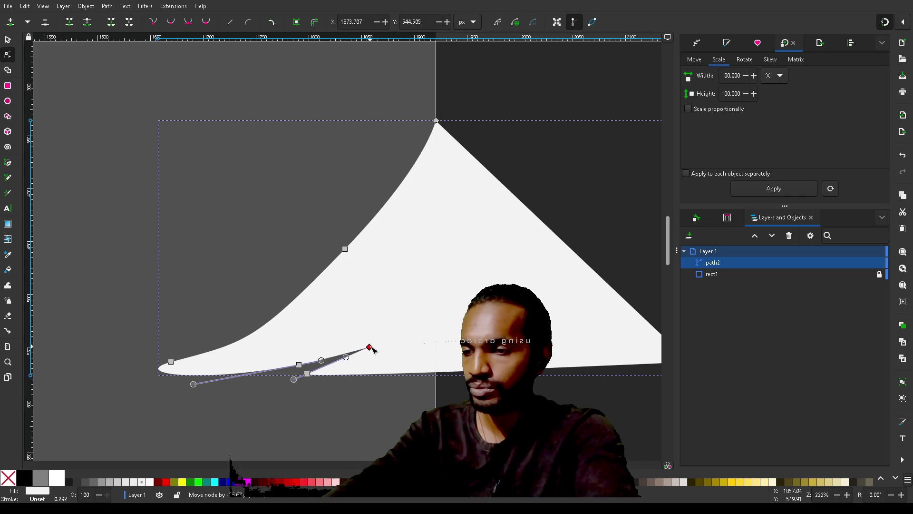
Step: Shift the notch nodes further right along the underside and nudge a neighbouring node left
left_click(299, 364)
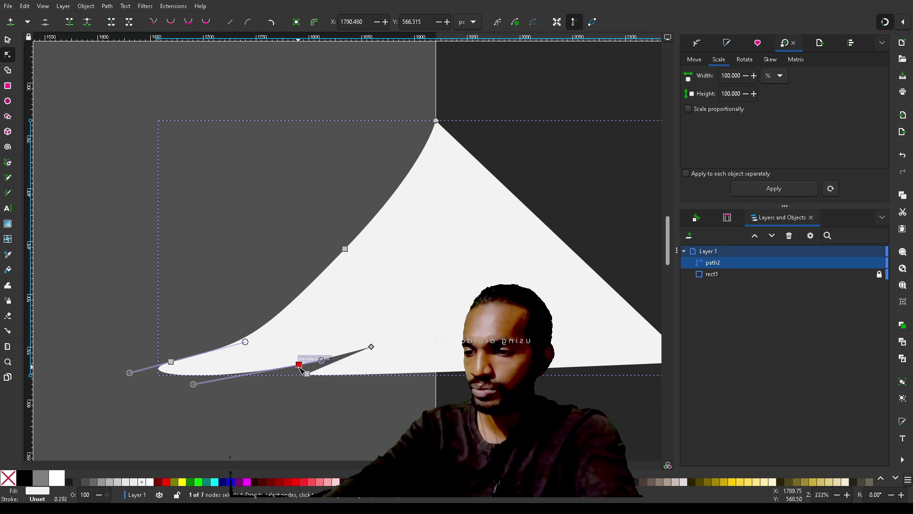
left_click(371, 347)
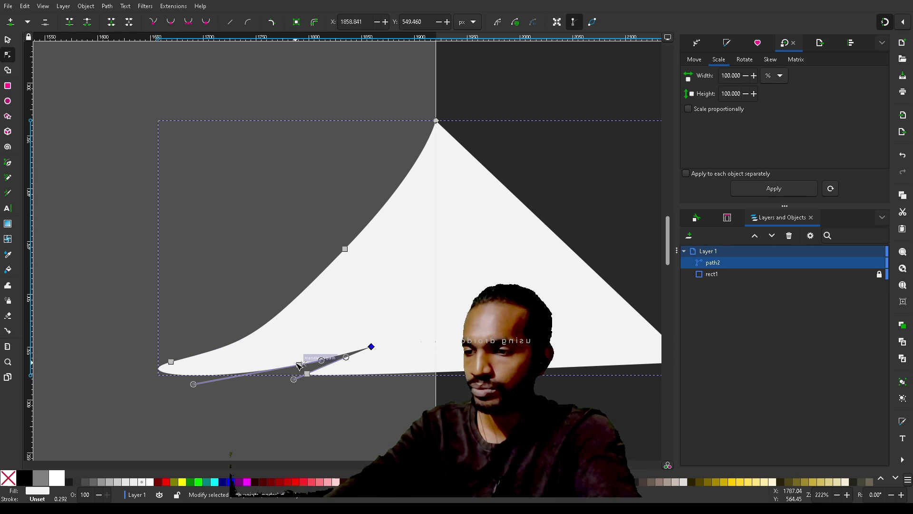
left_click(298, 364)
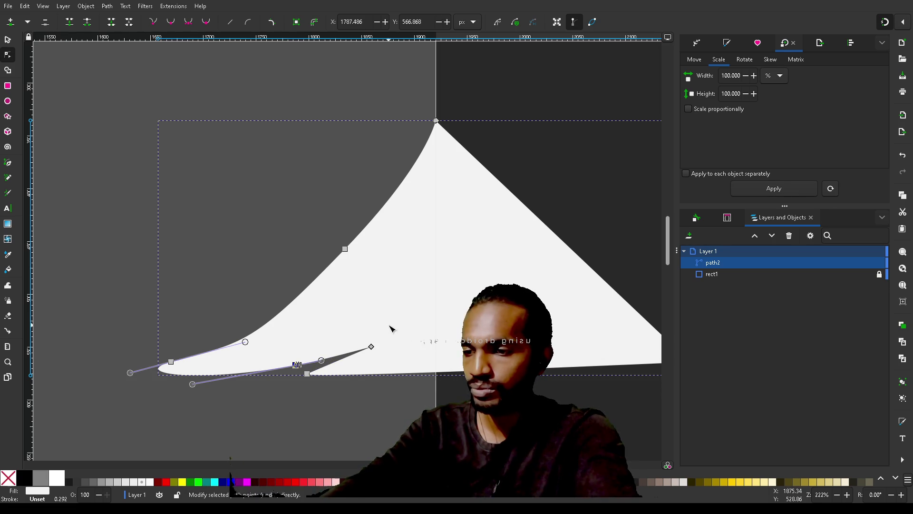
left_click_drag(402, 326, 281, 370)
mouse_move(373, 347)
left_mouse_down()
mouse_move(418, 347)
mouse_move(373, 332)
mouse_move(366, 344)
left_mouse_up()
left_click_drag(419, 314, 265, 403)
mouse_move(365, 343)
left_mouse_down()
mouse_move(427, 349)
mouse_move(432, 341)
mouse_move(322, 352)
mouse_move(497, 349)
mouse_move(450, 347)
left_mouse_up()
left_click(392, 376)
mouse_move(392, 378)
left_mouse_down()
mouse_move(375, 379)
mouse_move(382, 382)
left_mouse_up()
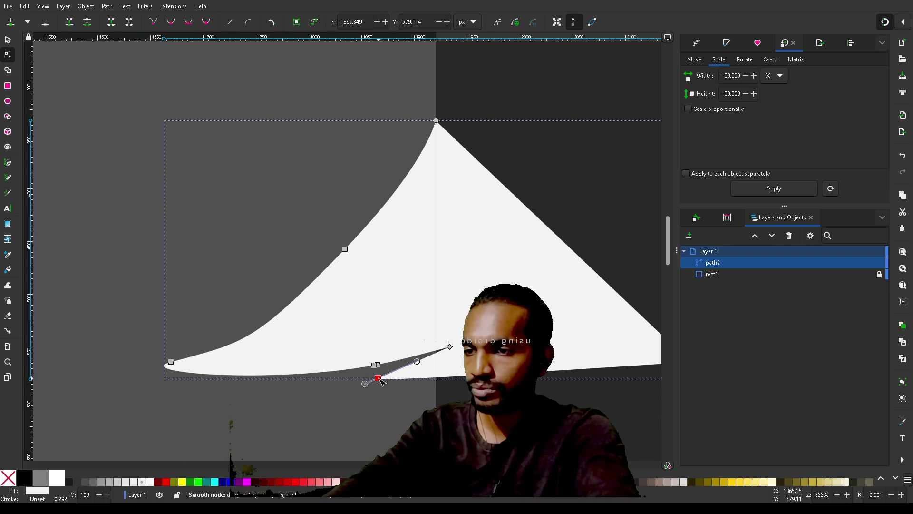
Step: Stretch the left tip out to about X 1545, Y 563 into a long point
left_click(171, 363)
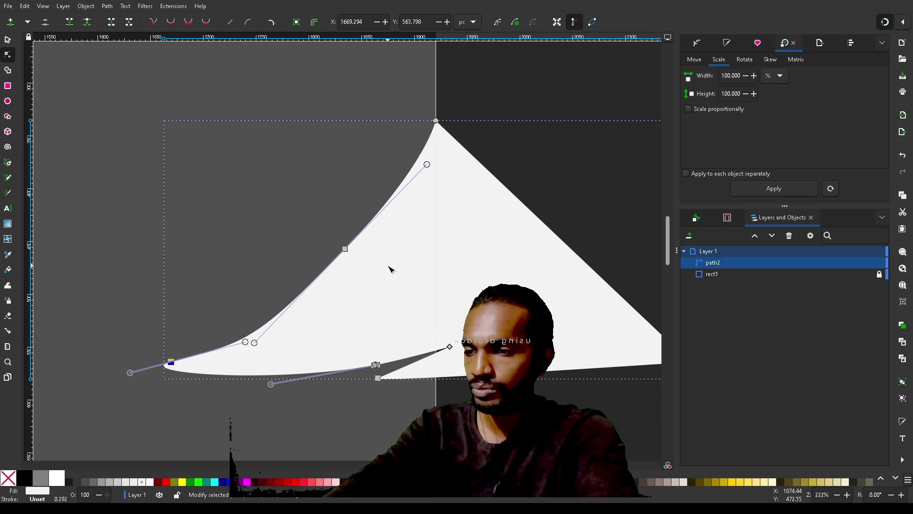
left_click(346, 249)
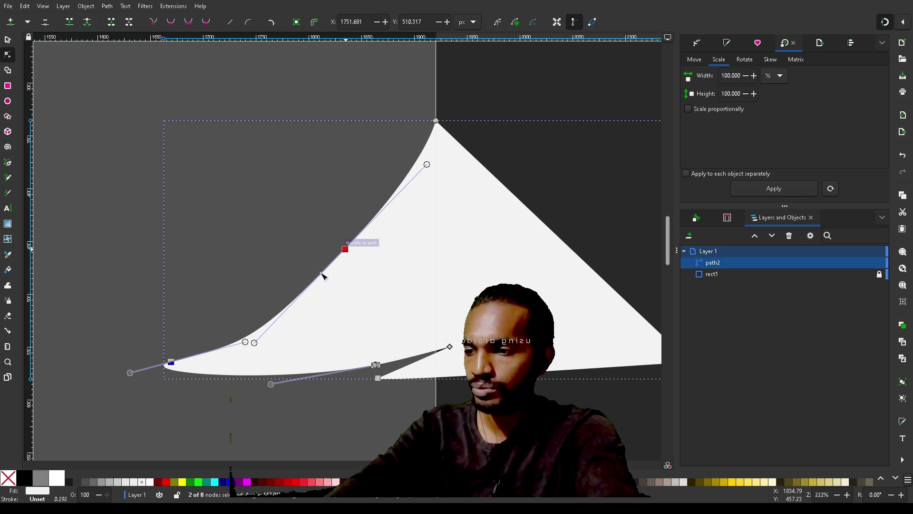
left_click_drag(172, 365, 64, 361)
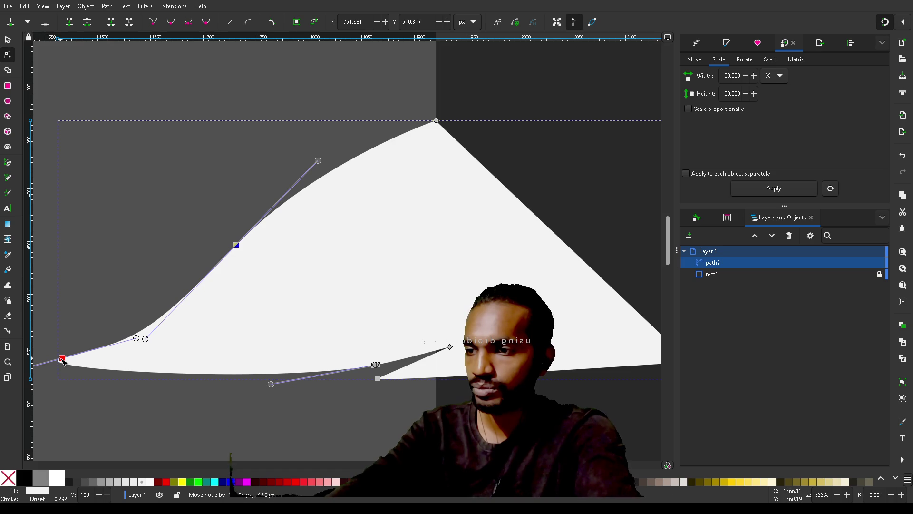
key("ctrl+z")
key("Escape")
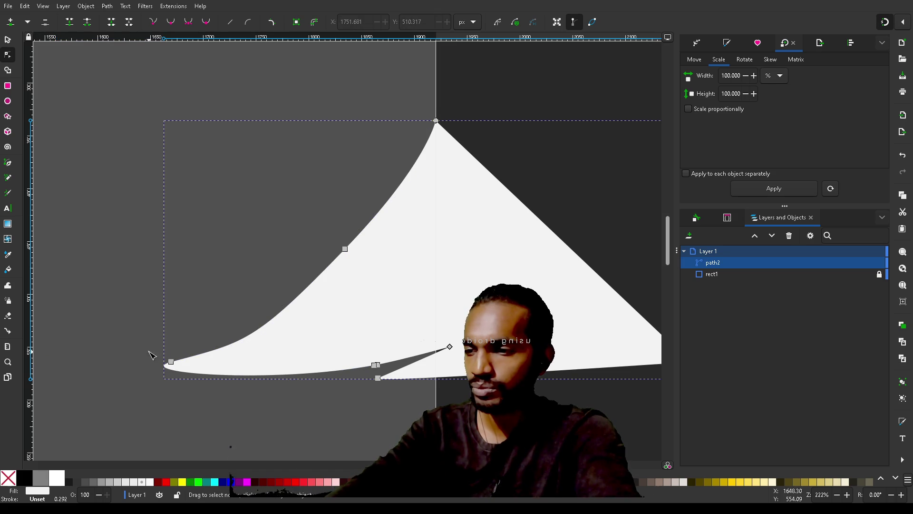
mouse_move(173, 365)
left_mouse_down()
mouse_move(75, 366)
mouse_move(65, 380)
mouse_move(50, 372)
mouse_move(50, 352)
mouse_move(38, 361)
left_mouse_up()
scroll(302, 383, "down", 3)
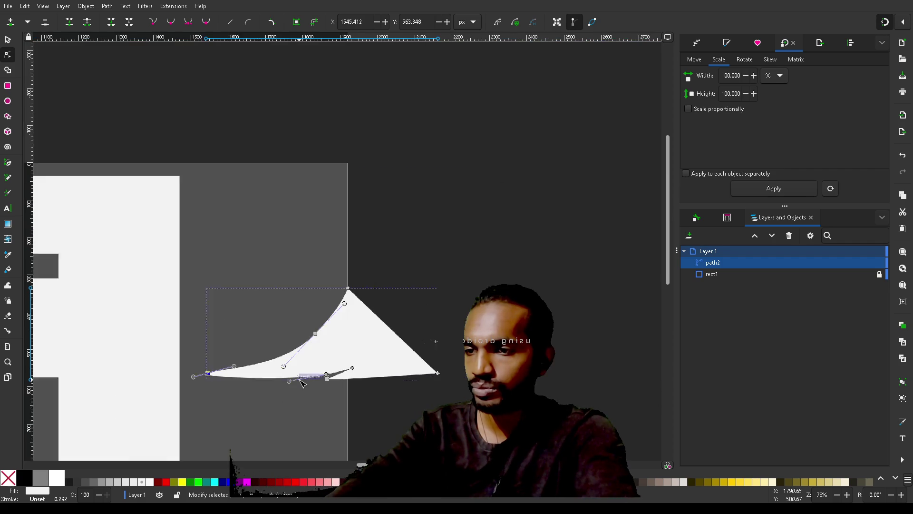
Step: Move the left edge's middle node left, reshape its upper curve, and raise the peak
scroll(302, 383, "up", 3)
scroll(303, 383, "down", 1)
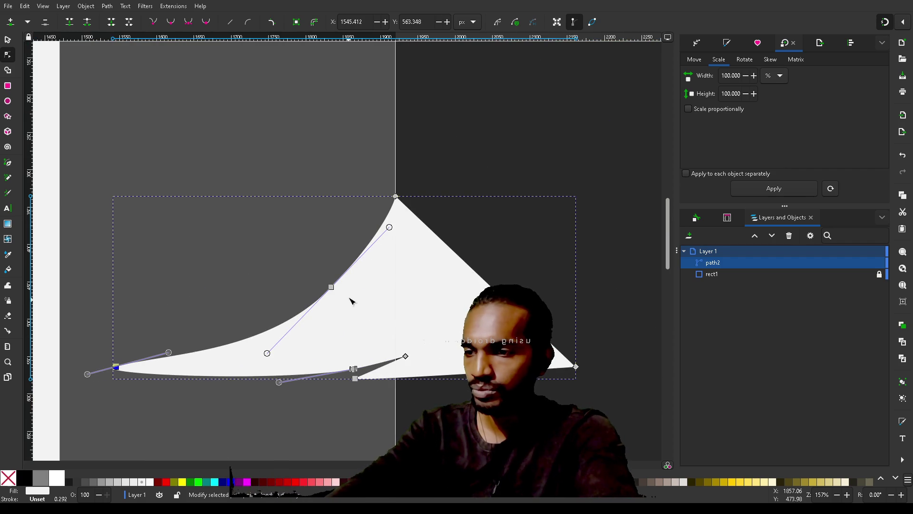
mouse_move(334, 289)
left_mouse_down()
mouse_move(306, 288)
mouse_move(323, 289)
left_mouse_up()
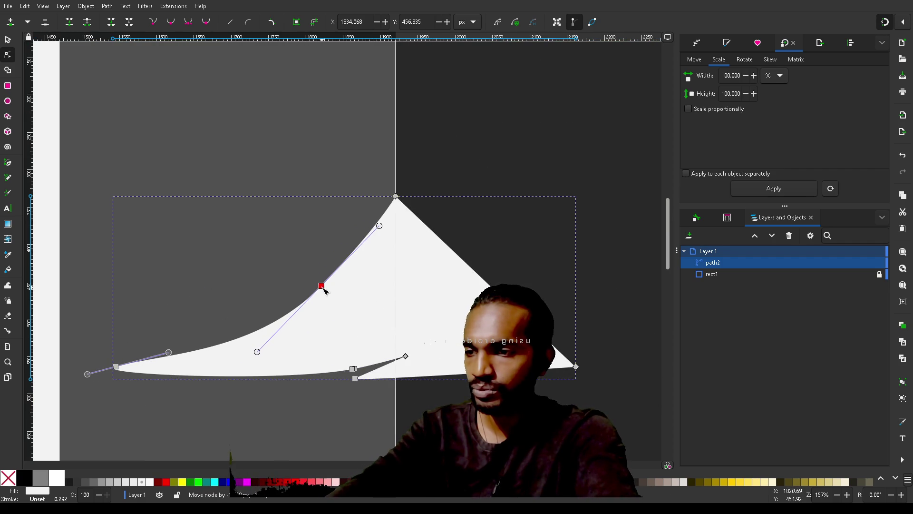
mouse_move(379, 225)
left_mouse_down()
mouse_move(363, 224)
mouse_move(387, 238)
left_mouse_up()
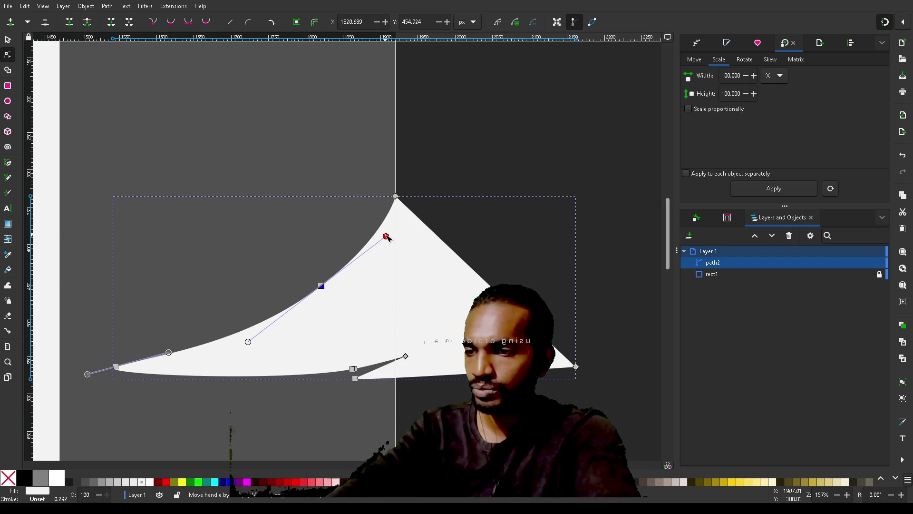
mouse_move(396, 197)
left_mouse_down()
mouse_move(405, 130)
mouse_move(404, 137)
left_mouse_up()
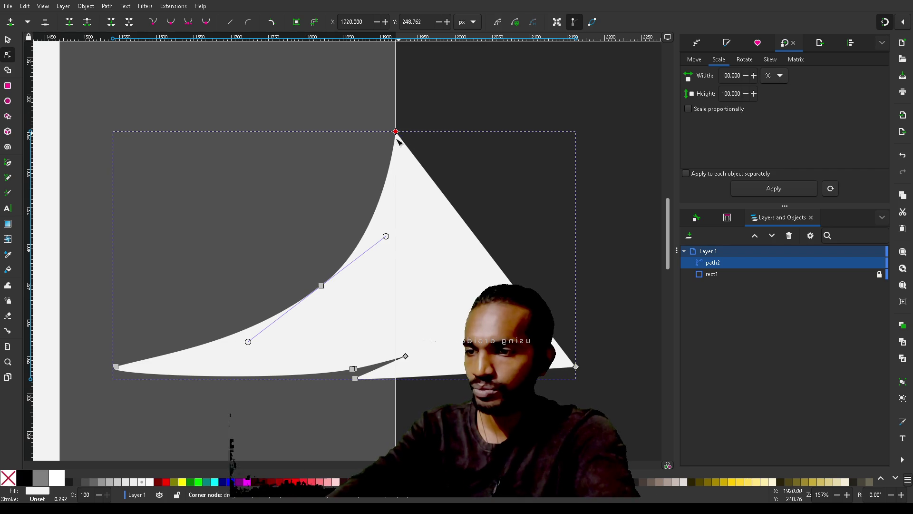
mouse_move(321, 286)
left_mouse_down()
mouse_move(296, 269)
mouse_move(310, 281)
mouse_move(330, 261)
mouse_move(309, 267)
left_mouse_up()
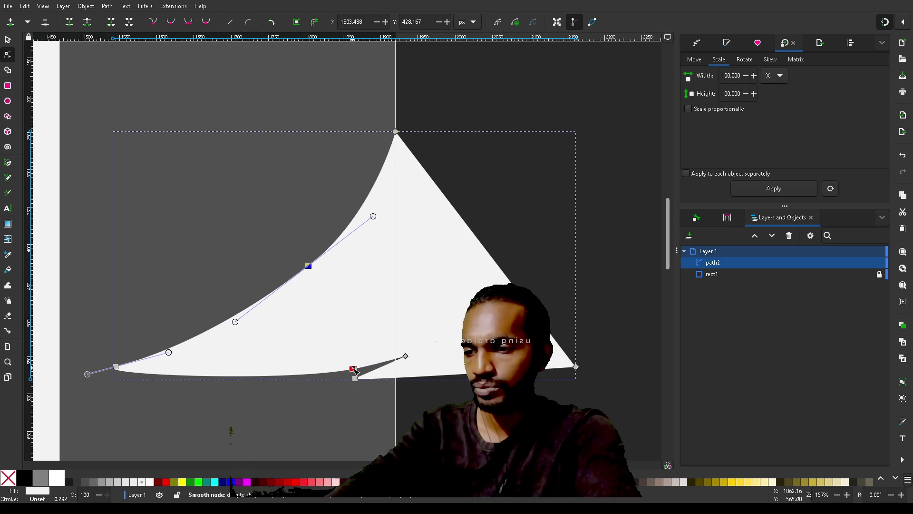
Step: Round the underside, smooth the left edge curve, and snap the peak to the top border at Y 227.739
mouse_move(354, 370)
left_mouse_down()
mouse_move(320, 377)
mouse_move(389, 372)
mouse_move(381, 347)
mouse_move(390, 349)
left_mouse_up()
left_click_drag(87, 375, 81, 389)
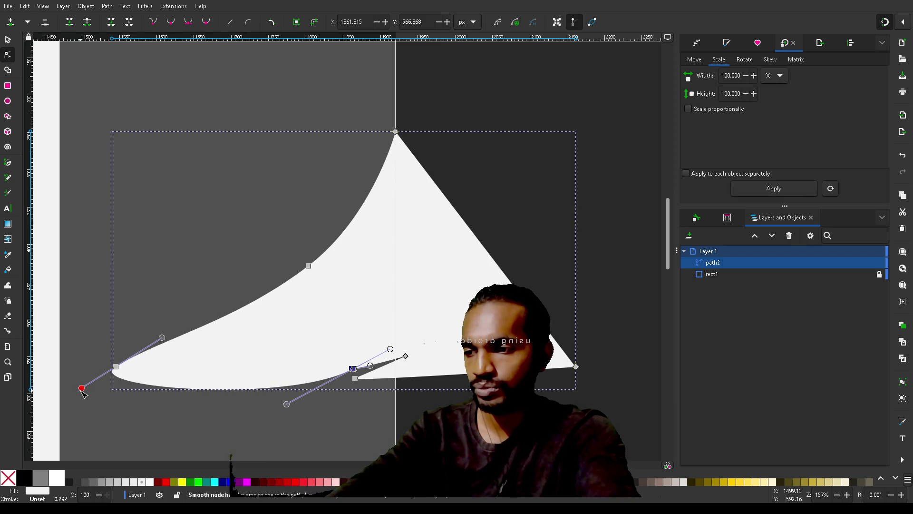
left_click_drag(308, 265, 234, 332)
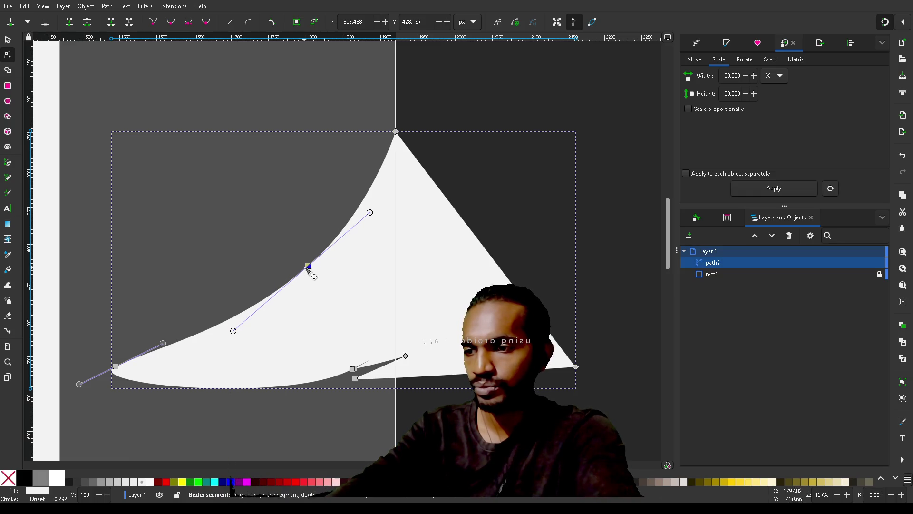
left_click_drag(308, 266, 302, 265)
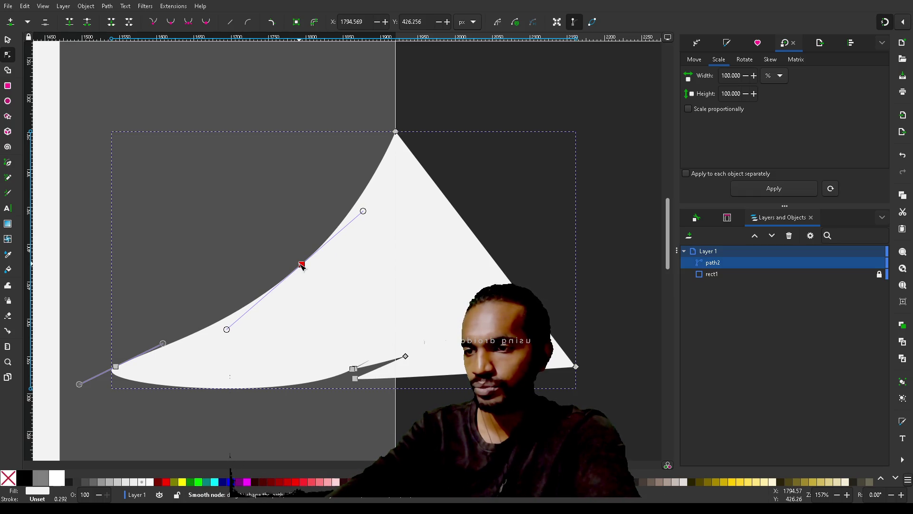
left_click_drag(398, 135, 400, 120)
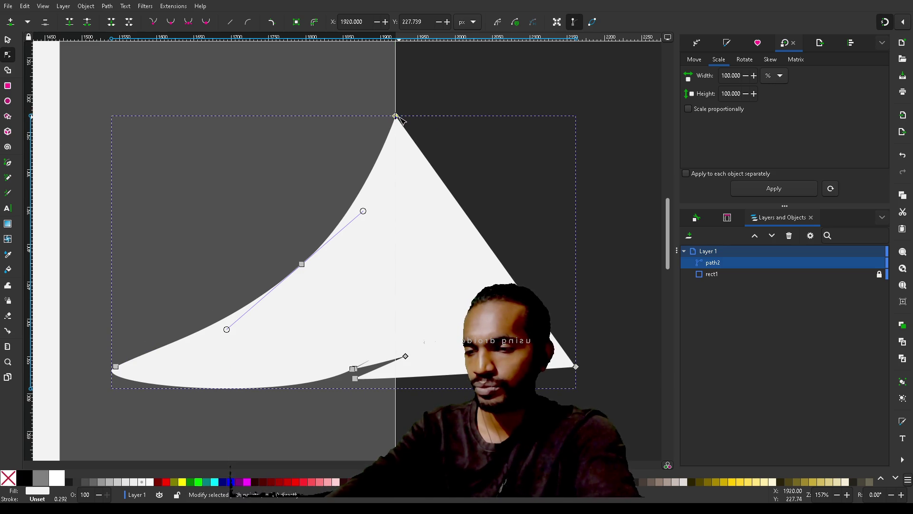
Step: Drag the notch's inner corner node right and down, then check its handles and its neighbour's
left_click(353, 370)
scroll(364, 409, "up", 3, "ctrl")
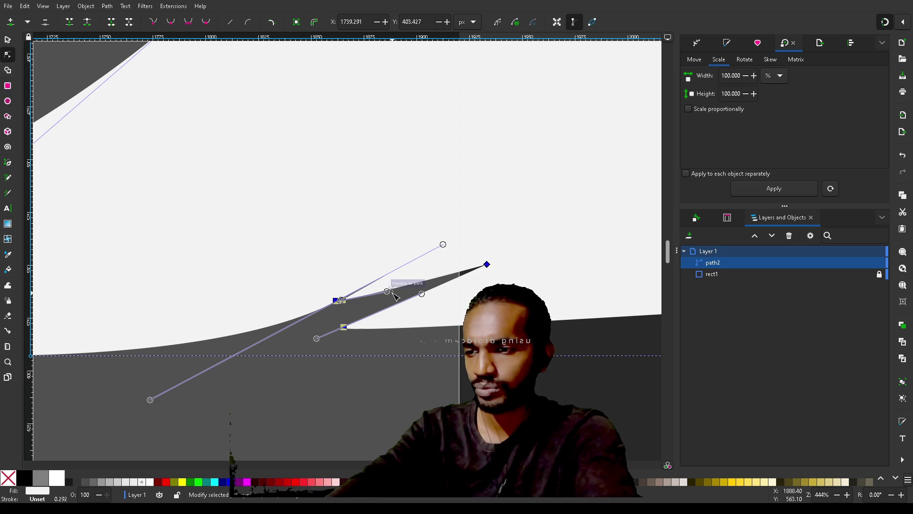
scroll(360, 301, "up", 6, "ctrl")
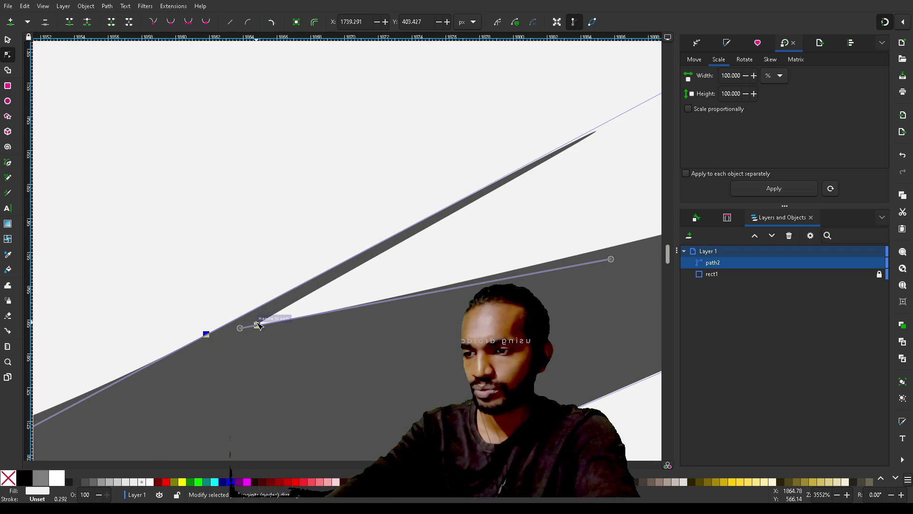
left_click(257, 327)
left_click_drag(258, 327, 480, 397)
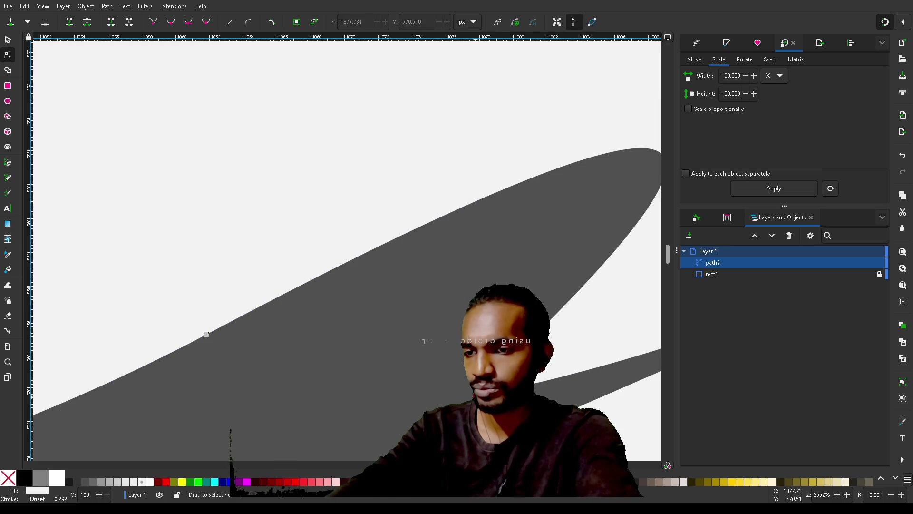
scroll(435, 383, "down", 5, "ctrl")
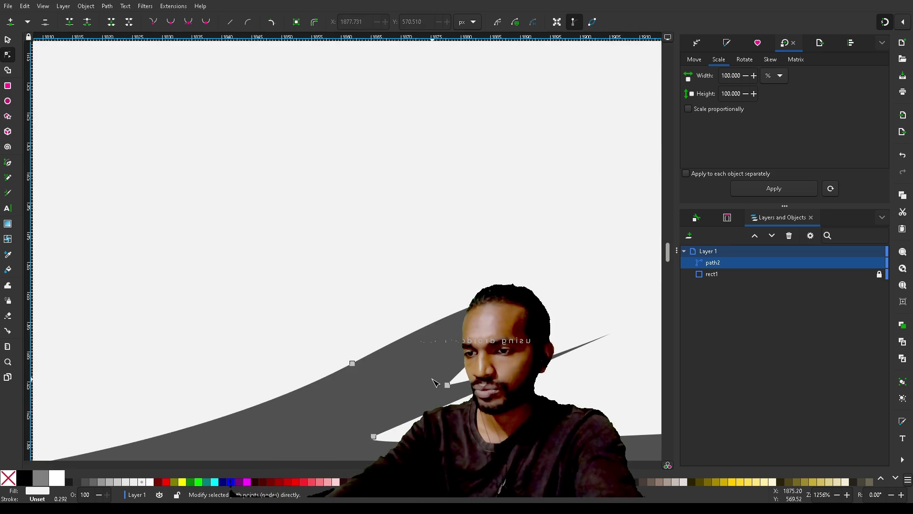
left_click(439, 382)
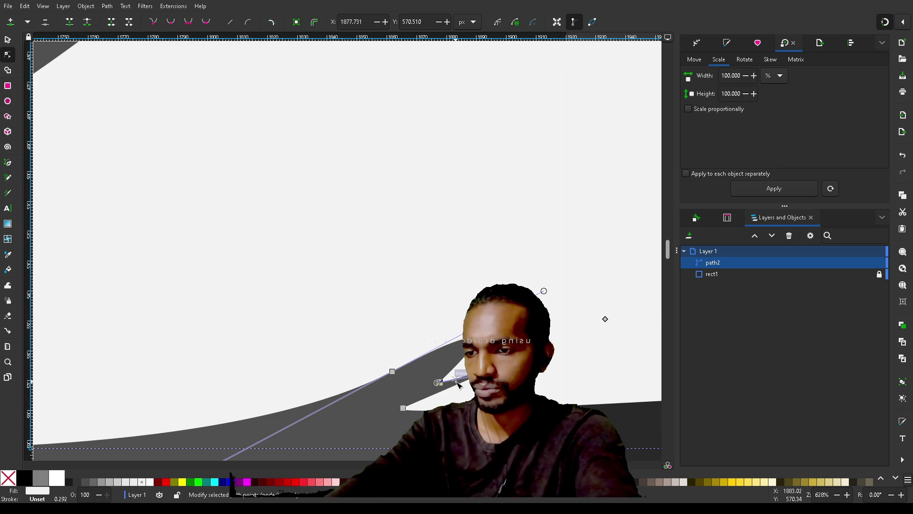
left_click(430, 383)
left_click(437, 382)
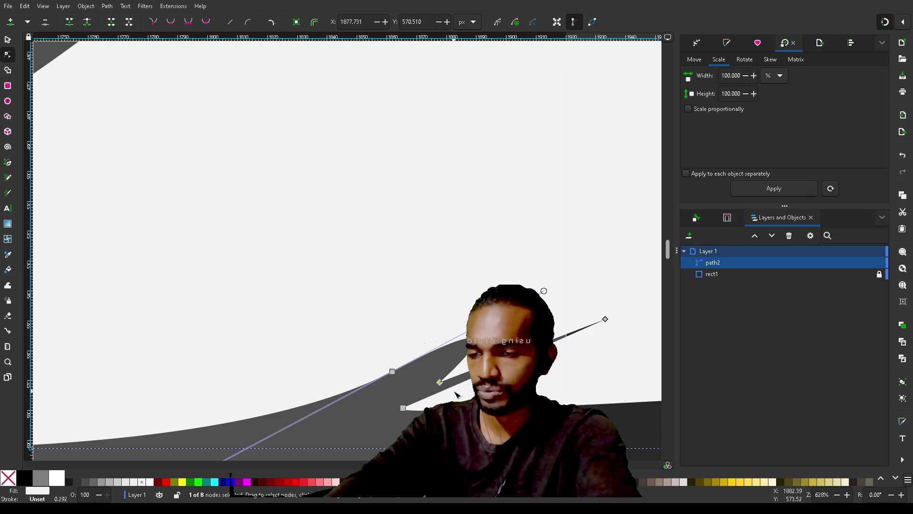
left_click(392, 370)
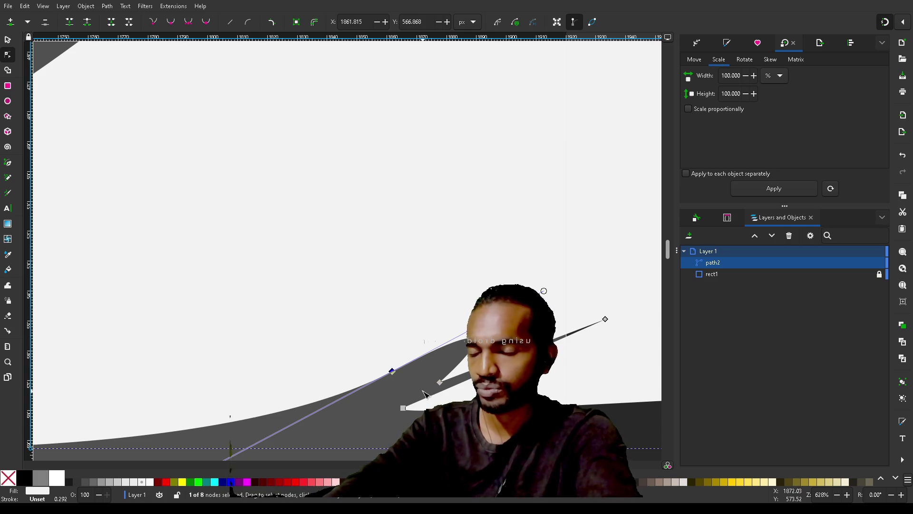
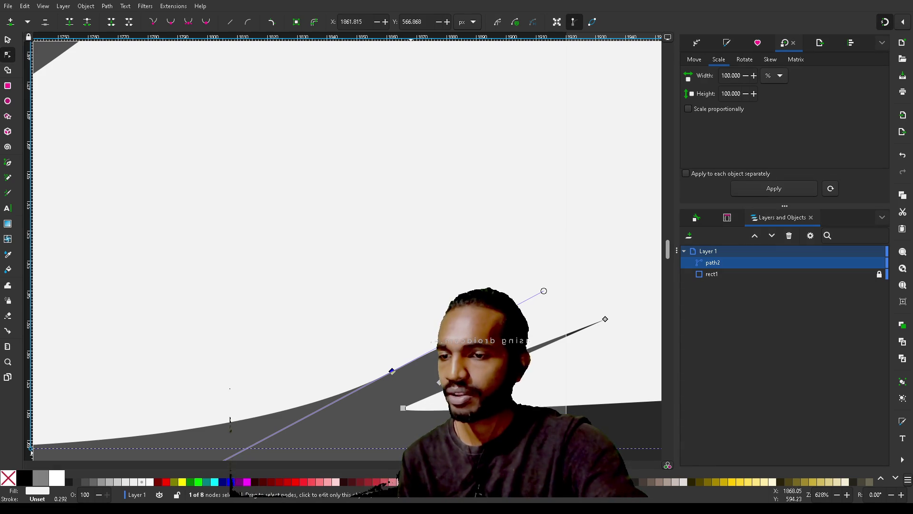
Step: Make the notch's next tip node smooth and drag its Bézier handles up to reshape the tip
left_click(439, 382)
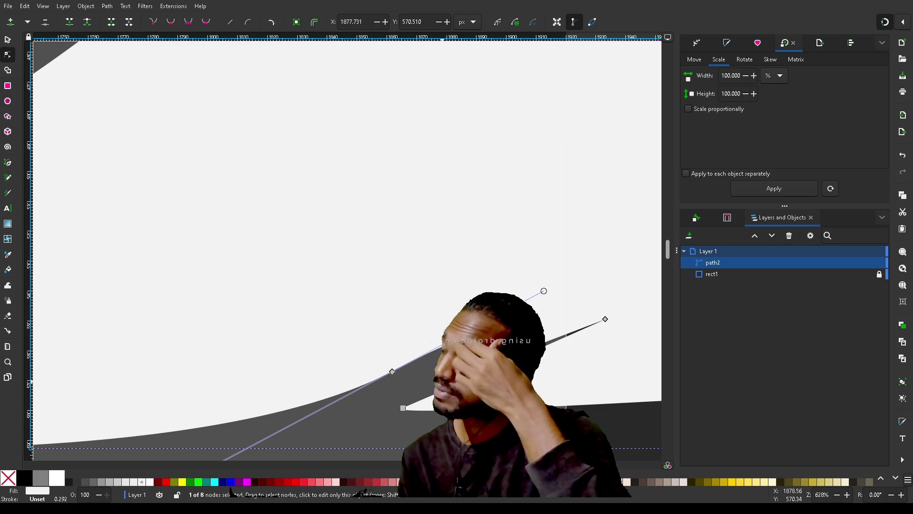
key("shift+s")
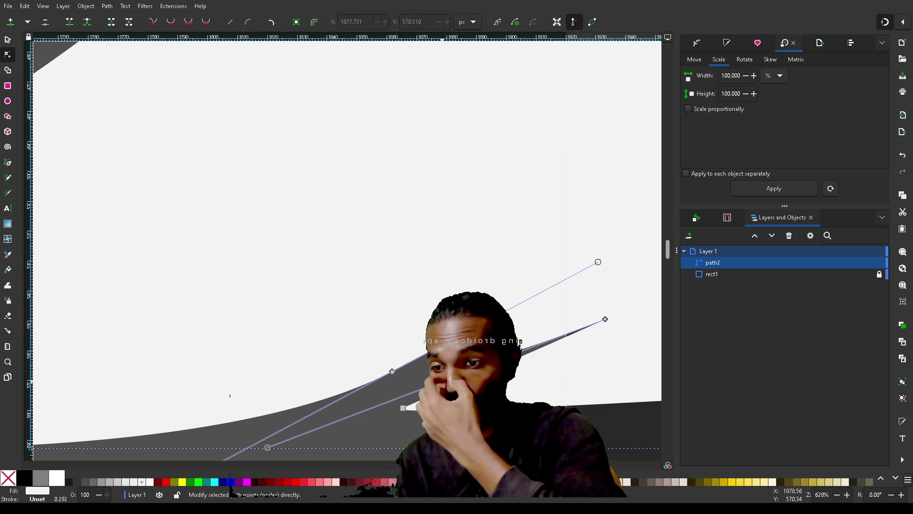
left_click_drag(268, 447, 268, 445)
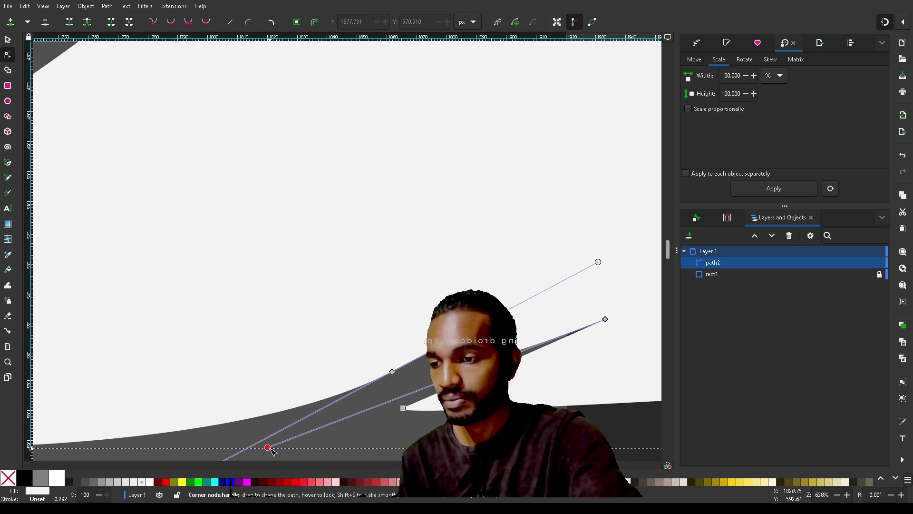
mouse_move(320, 385)
left_mouse_down()
mouse_move(483, 267)
mouse_move(540, 245)
mouse_move(605, 292)
mouse_move(617, 291)
mouse_move(616, 280)
mouse_move(640, 282)
mouse_move(646, 306)
mouse_move(519, 252)
left_mouse_up()
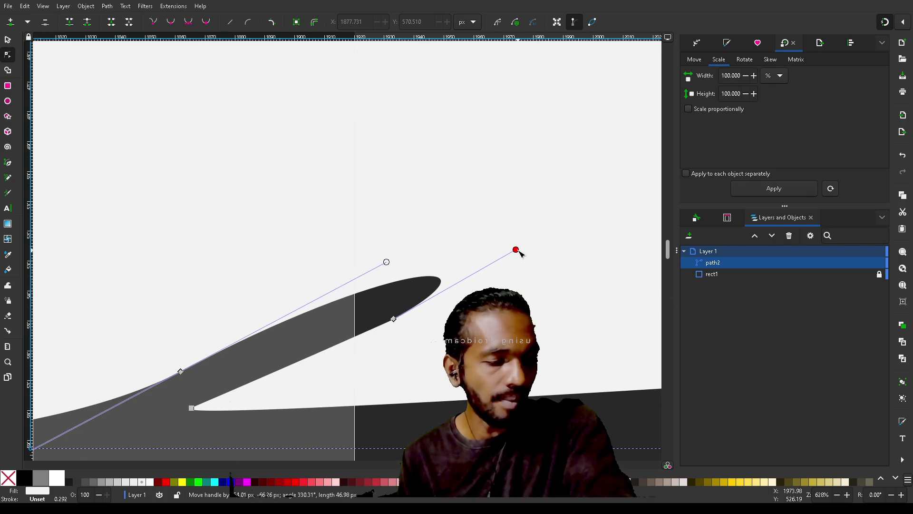
mouse_move(519, 252)
left_mouse_down()
mouse_move(484, 205)
mouse_move(475, 158)
left_mouse_up()
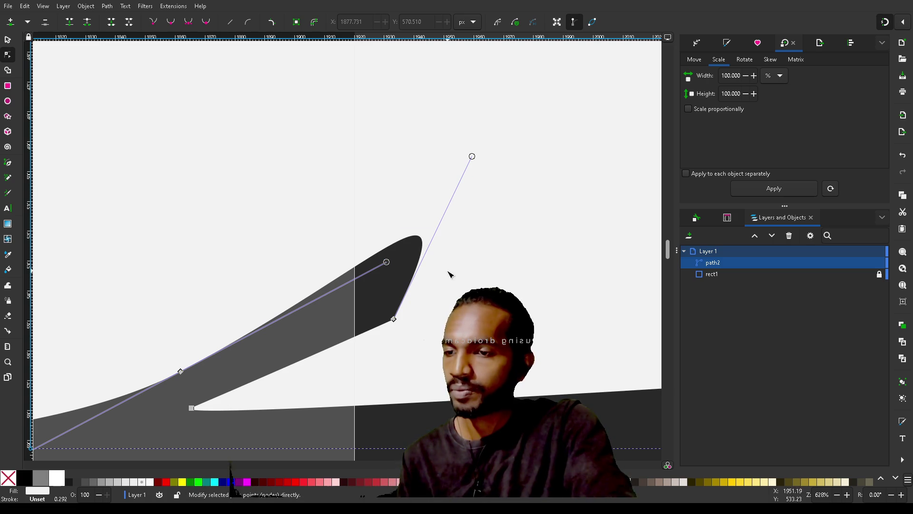
Step: Bend the notch's lower edge, then delete the corner tip node so the tip tapers into a slim sliver
left_click(394, 319)
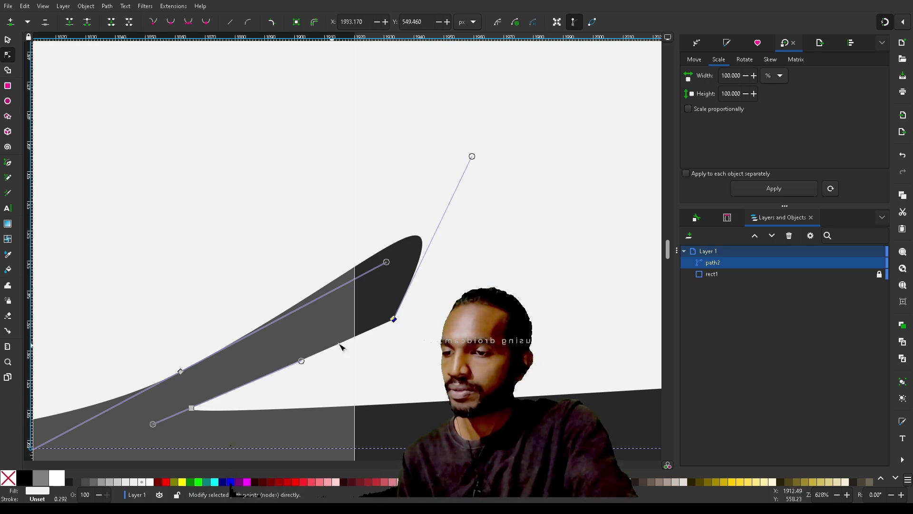
mouse_move(153, 424)
left_mouse_down()
mouse_move(164, 376)
mouse_move(149, 384)
mouse_move(179, 424)
mouse_move(169, 417)
left_mouse_up()
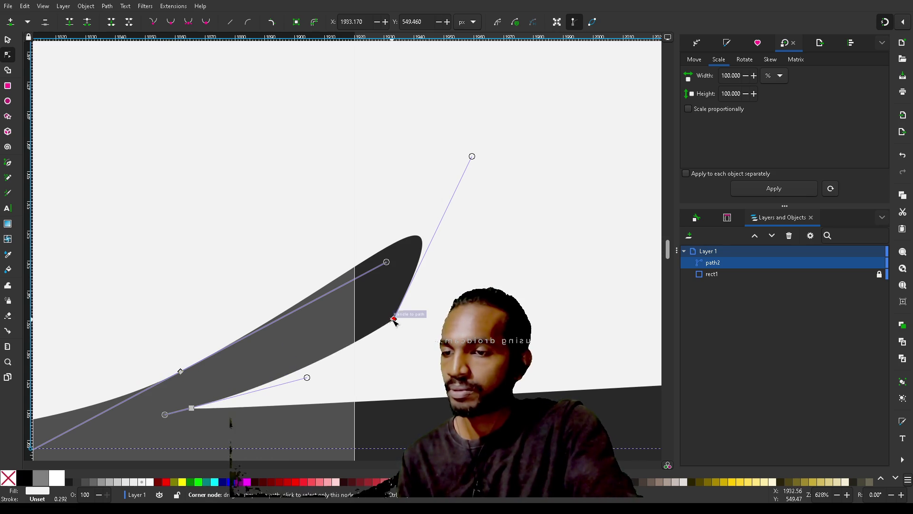
key("Delete")
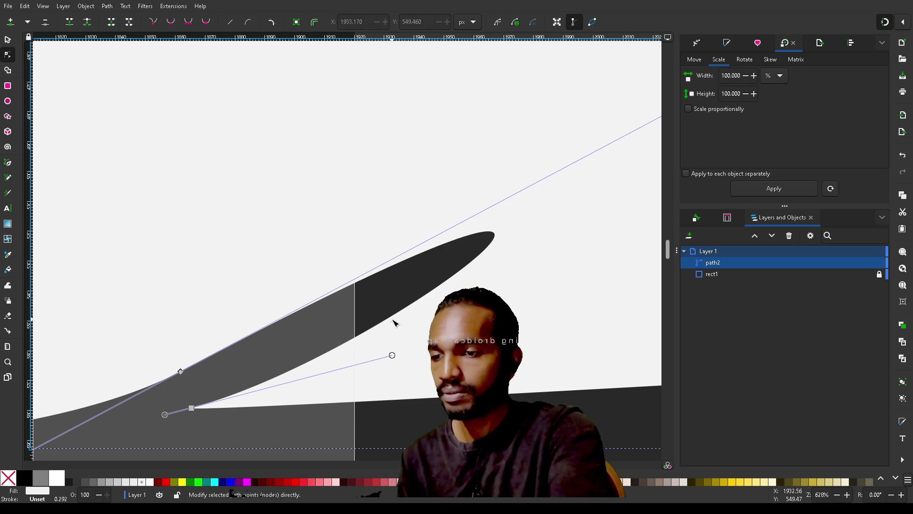
scroll(340, 326, "down", 5)
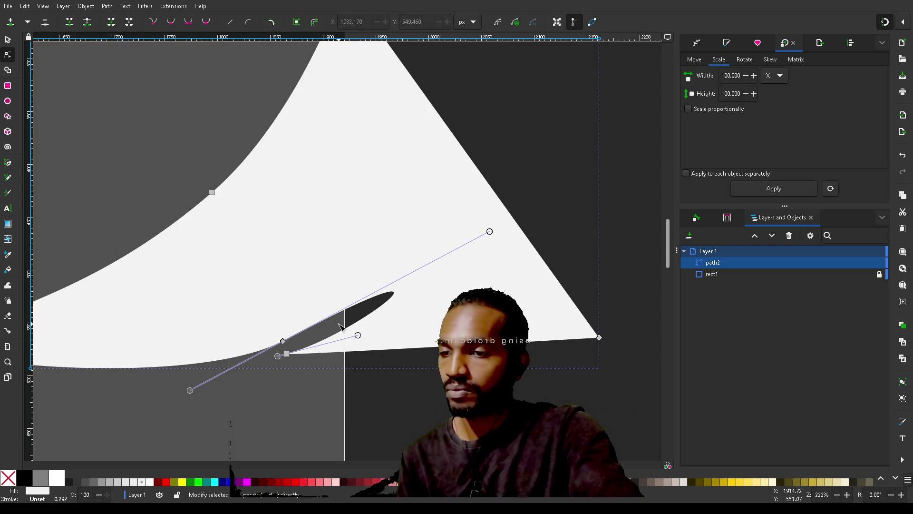
Step: Drag the notch's inner and end nodes left and pull a handle down-left to narrow the wedge
mouse_move(311, 332)
left_mouse_down()
mouse_move(256, 351)
mouse_move(270, 335)
mouse_move(242, 332)
mouse_move(249, 333)
left_mouse_up()
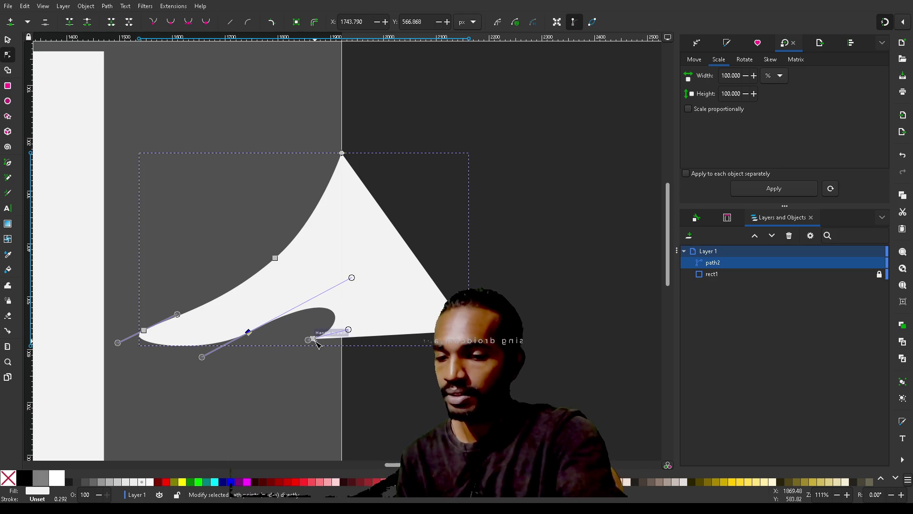
mouse_move(314, 341)
left_mouse_down()
mouse_move(235, 350)
mouse_move(236, 357)
mouse_move(232, 327)
mouse_move(257, 346)
left_mouse_up()
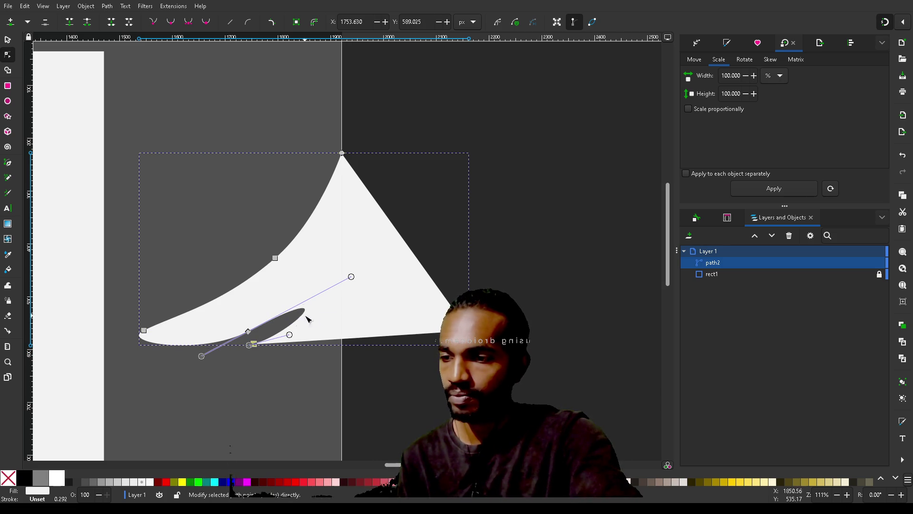
left_click_drag(351, 276, 251, 349)
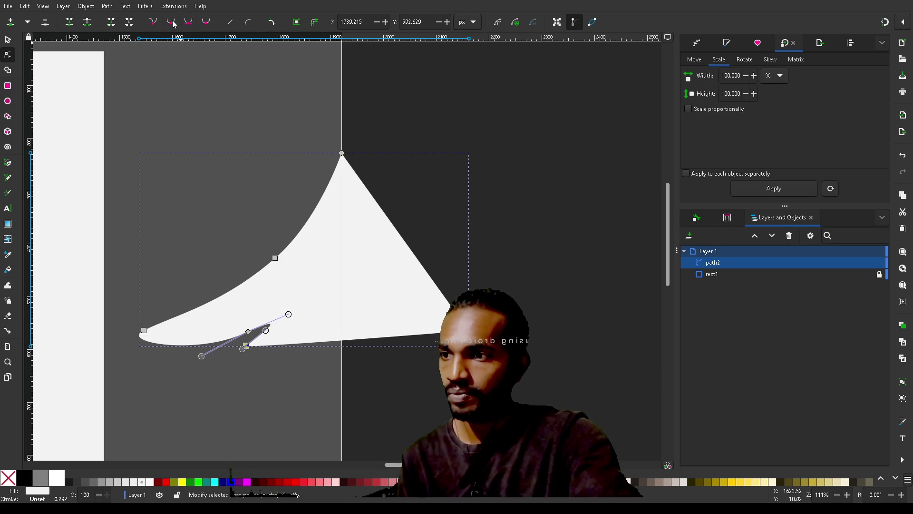
Step: Nudge the notch end node left, insert a bottom-edge node, drag it down, and shorten the notch handles
left_click(270, 377)
left_click_drag(247, 347, 239, 344)
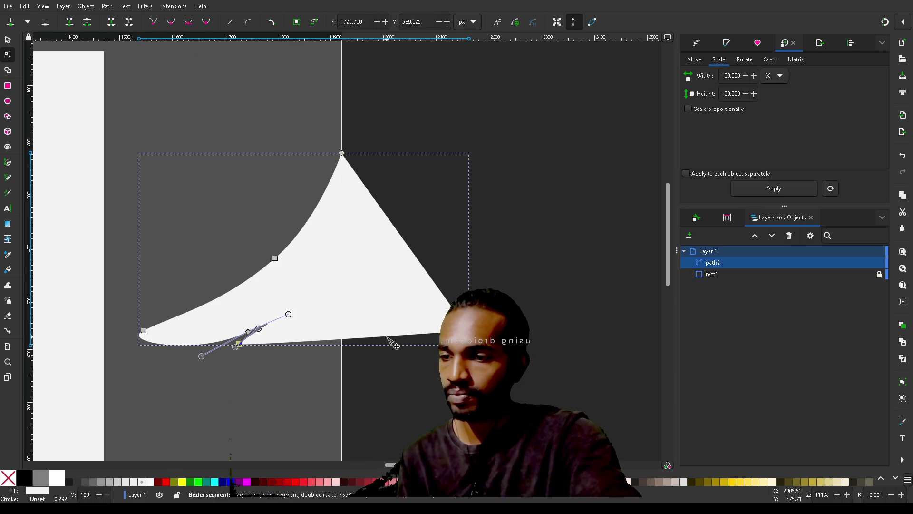
double_click(357, 338)
left_click_drag(360, 341, 359, 348)
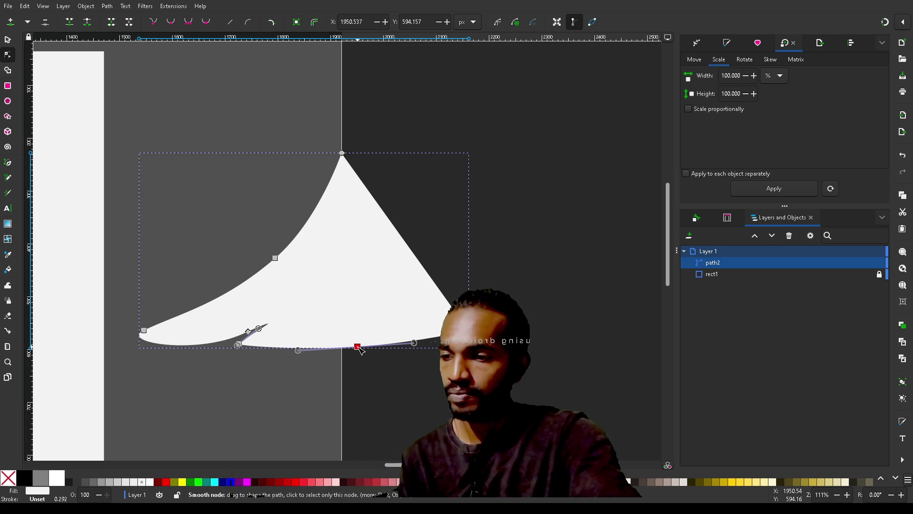
mouse_move(240, 348)
left_mouse_down()
mouse_move(204, 363)
mouse_move(244, 344)
left_mouse_up()
Step: Fine-tune the notch node and its curve, then sharpen the hanging flap below the notch
left_click_drag(290, 315, 267, 328)
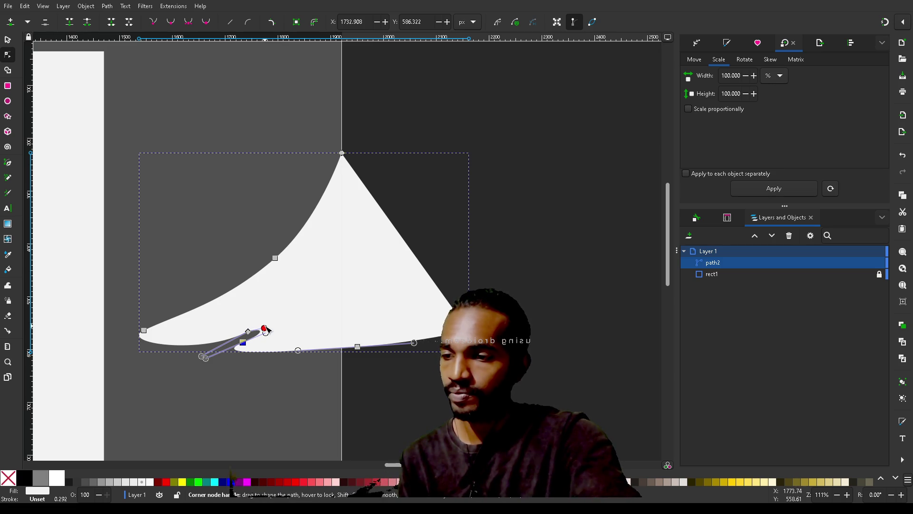
left_click_drag(244, 343, 248, 340)
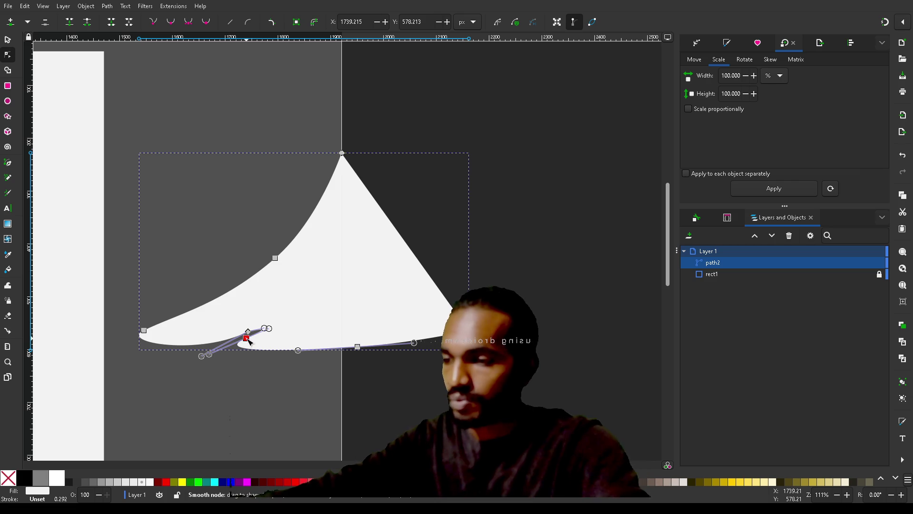
left_click_drag(268, 330, 228, 351)
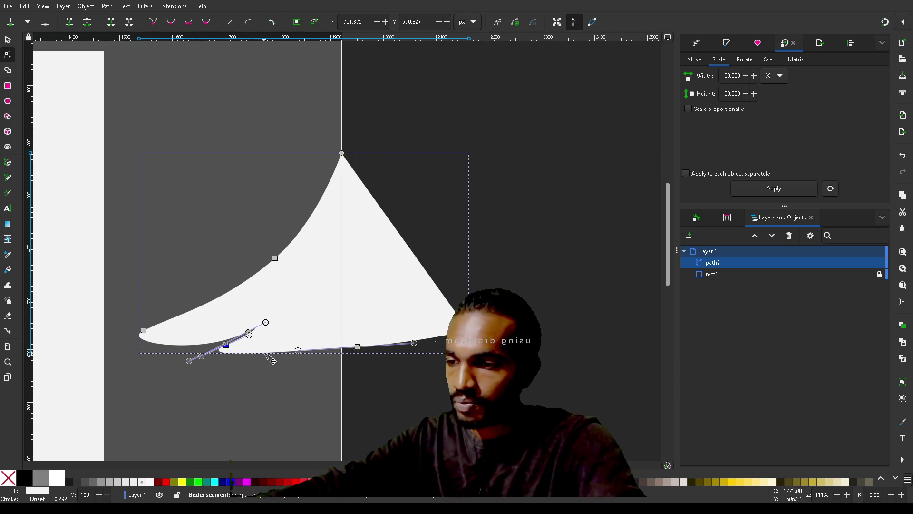
left_click_drag(228, 347, 262, 323)
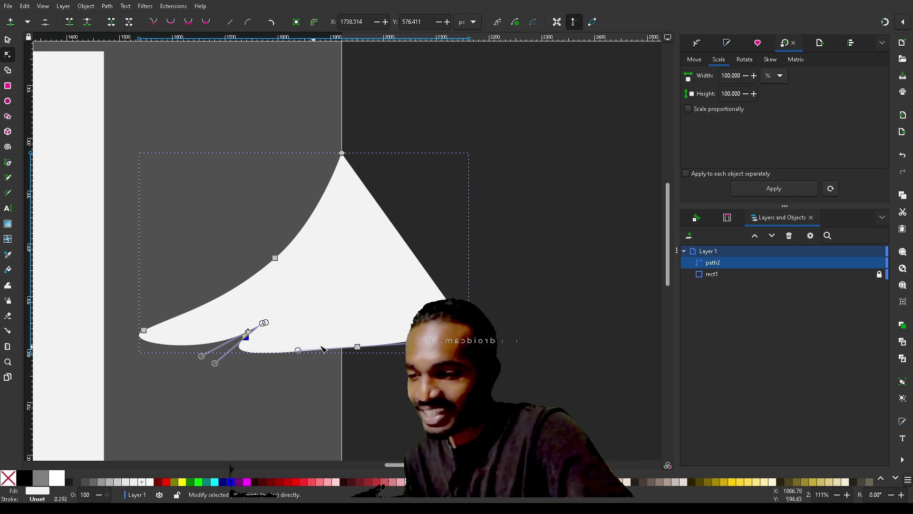
left_click(214, 370)
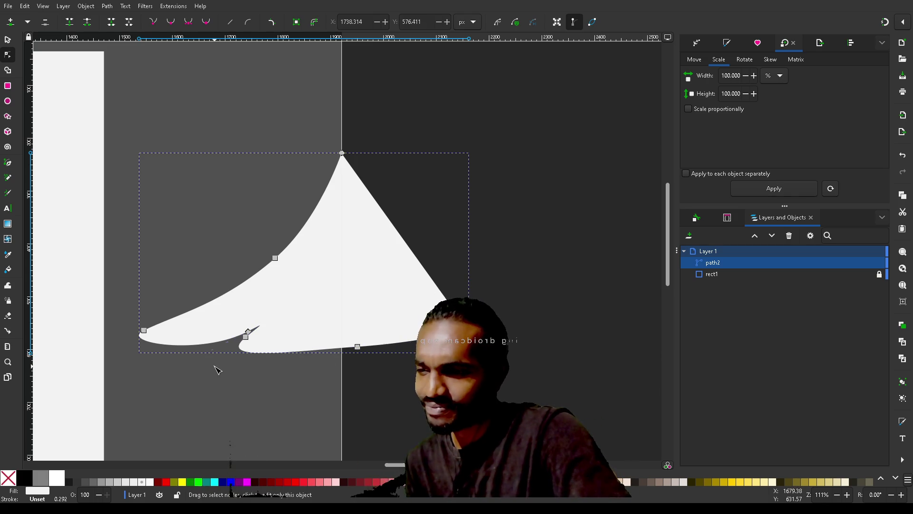
left_click(246, 338)
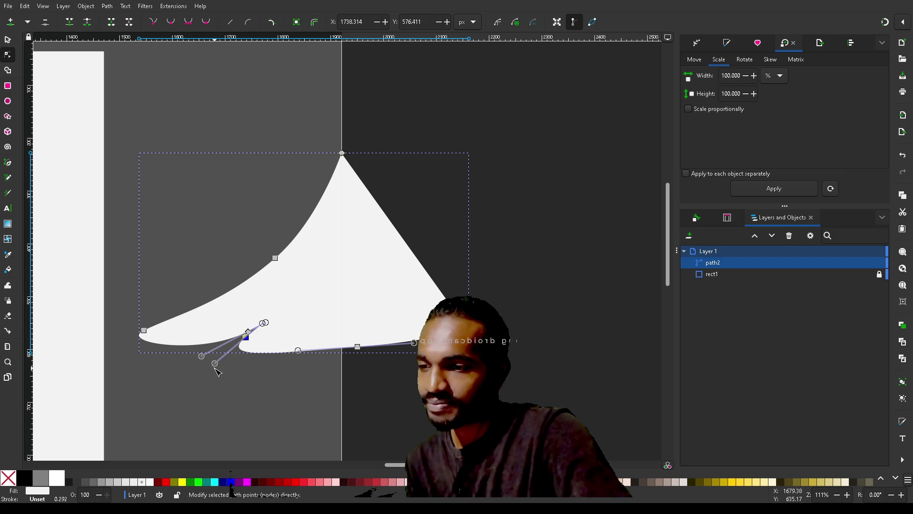
mouse_move(215, 364)
left_mouse_down()
mouse_move(191, 372)
mouse_move(221, 361)
mouse_move(209, 371)
left_mouse_up()
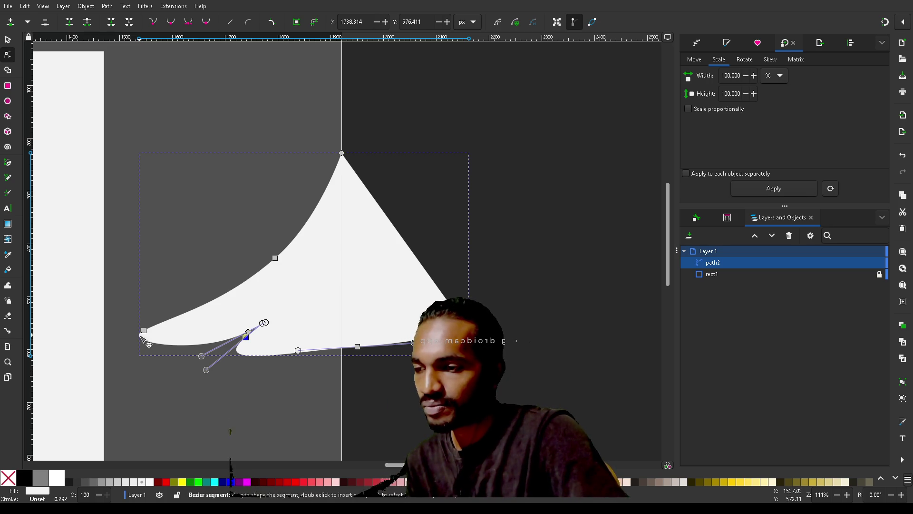
Step: Pull the lower-left tip further out left, slide the notch corner left, and curl the notch into a hook
left_click(145, 331)
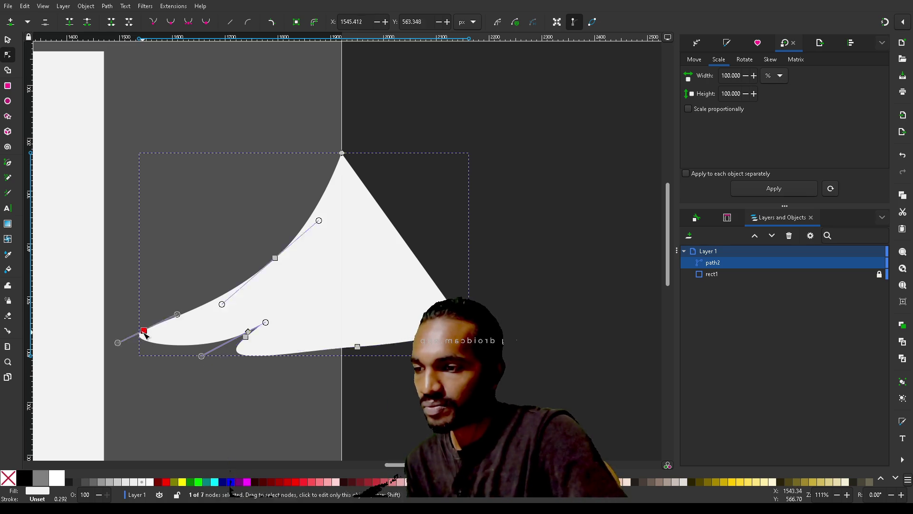
left_click(248, 331)
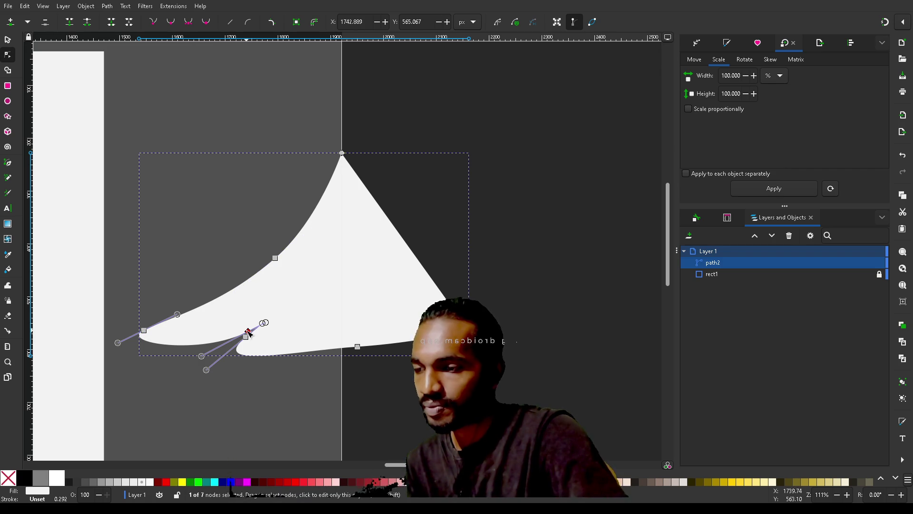
left_click(144, 339)
left_click(142, 339)
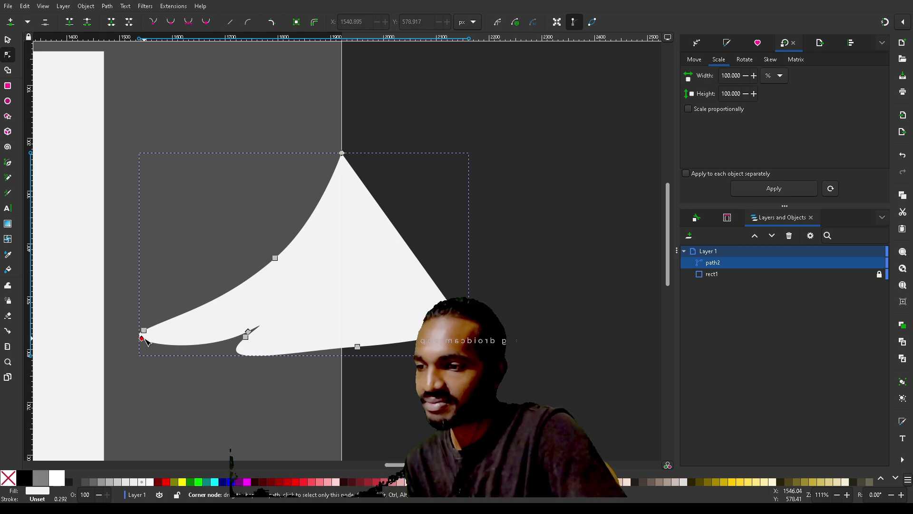
key("ctrl+z")
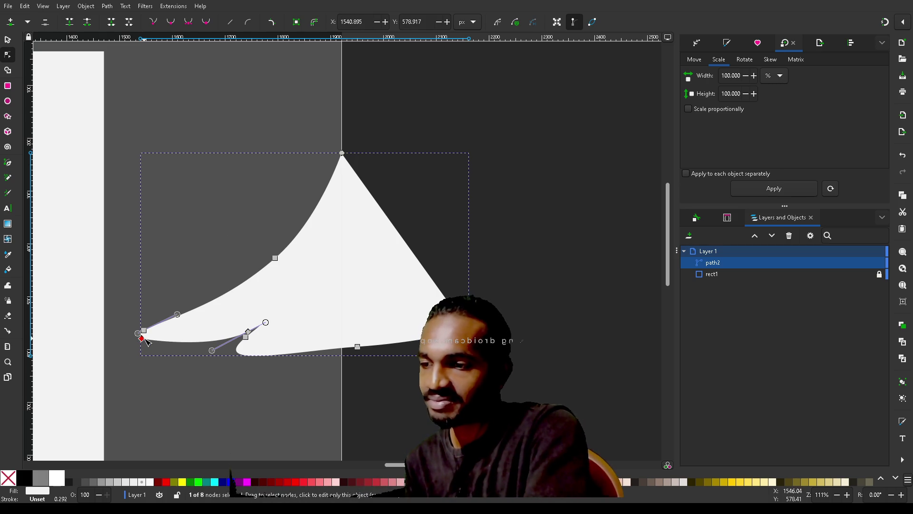
left_click_drag(141, 338, 112, 341)
mouse_move(250, 331)
left_mouse_down()
mouse_move(247, 323)
mouse_move(224, 341)
mouse_move(245, 330)
mouse_move(233, 337)
left_mouse_up()
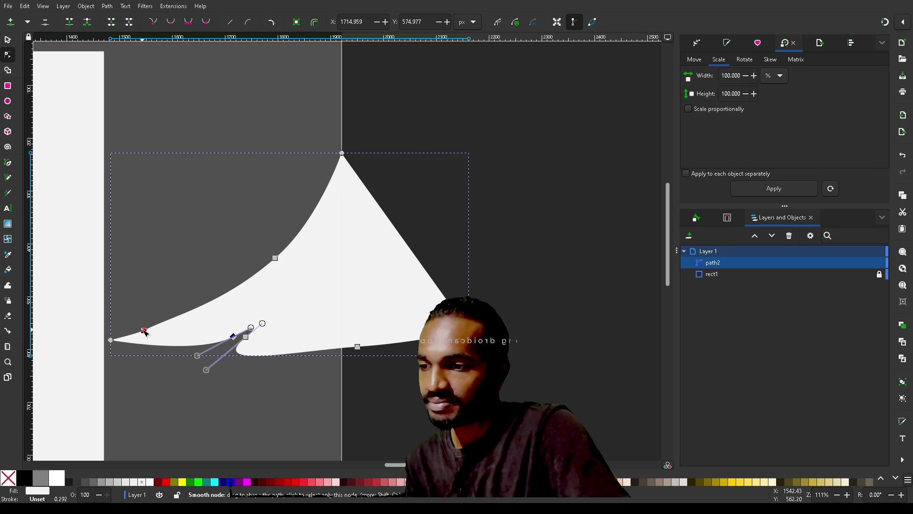
mouse_move(147, 331)
left_mouse_down()
mouse_move(182, 320)
mouse_move(138, 340)
left_mouse_up()
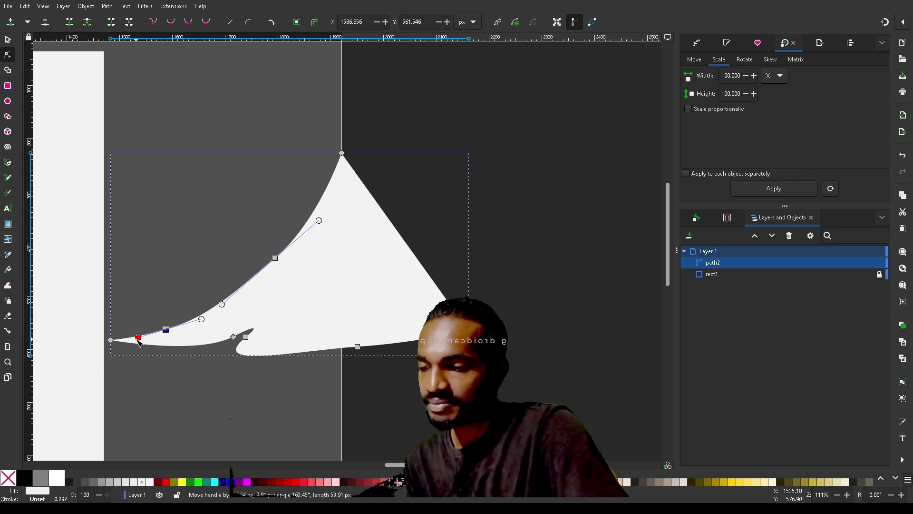
left_click_drag(247, 339, 264, 335)
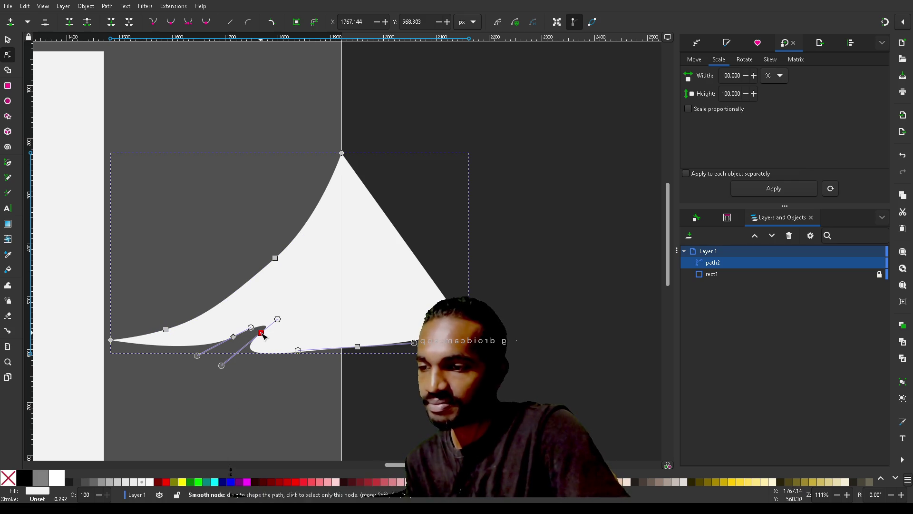
Step: Insert a node under the notch, slide it left, and lift the neighbouring bottom node toward the notch
double_click(251, 350)
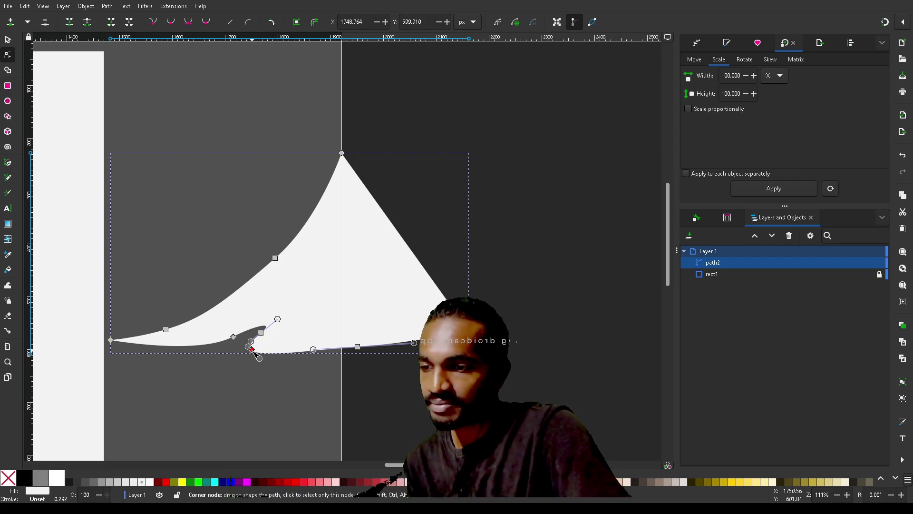
left_click_drag(250, 348, 253, 352)
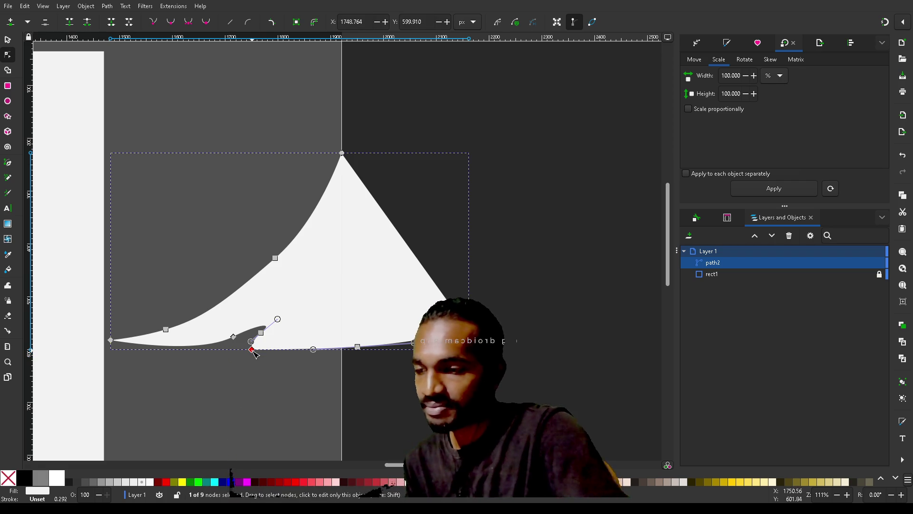
mouse_move(253, 352)
left_mouse_down()
mouse_move(223, 353)
mouse_move(257, 347)
mouse_move(268, 332)
mouse_move(241, 338)
mouse_move(250, 337)
mouse_move(238, 347)
left_mouse_up()
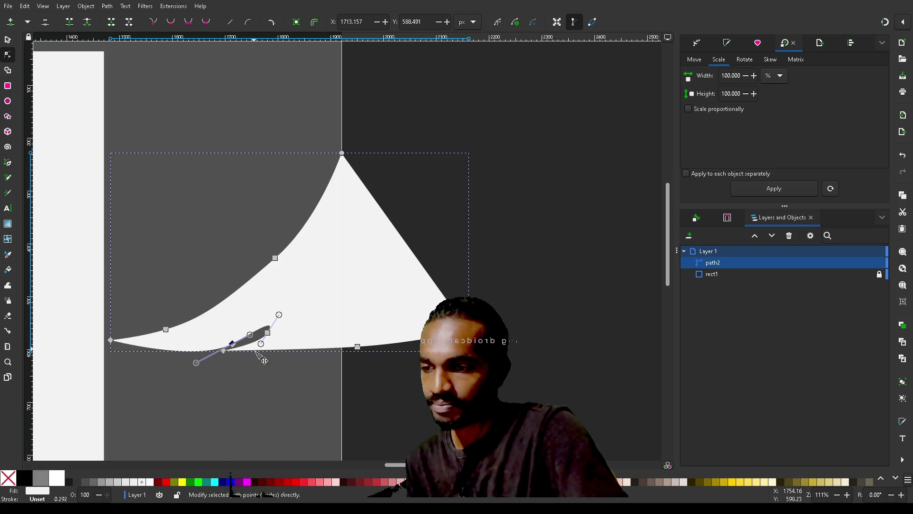
left_click(224, 351)
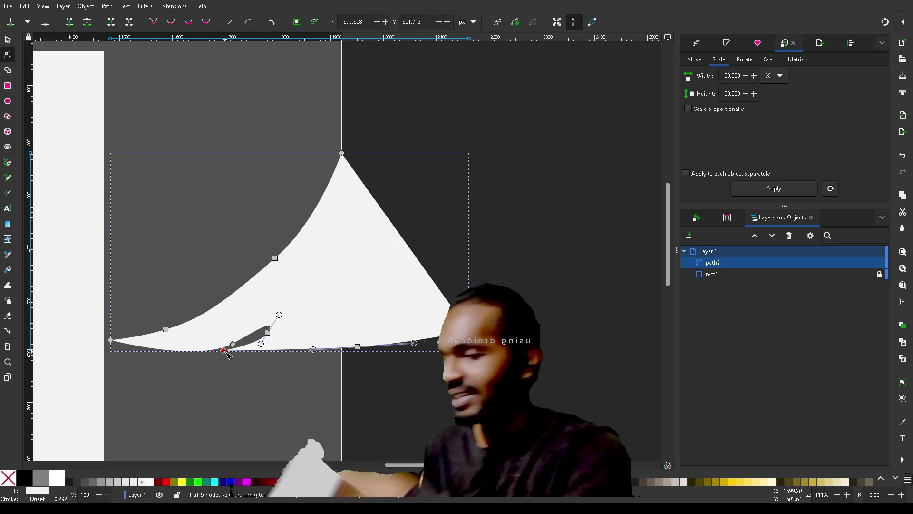
mouse_move(224, 352)
left_mouse_down()
mouse_move(244, 343)
mouse_move(242, 366)
mouse_move(242, 337)
left_mouse_up()
Step: Lower the leftmost tip, then reposition it rightward to reshape the left curve
left_click(111, 340)
left_click_drag(111, 341, 111, 347)
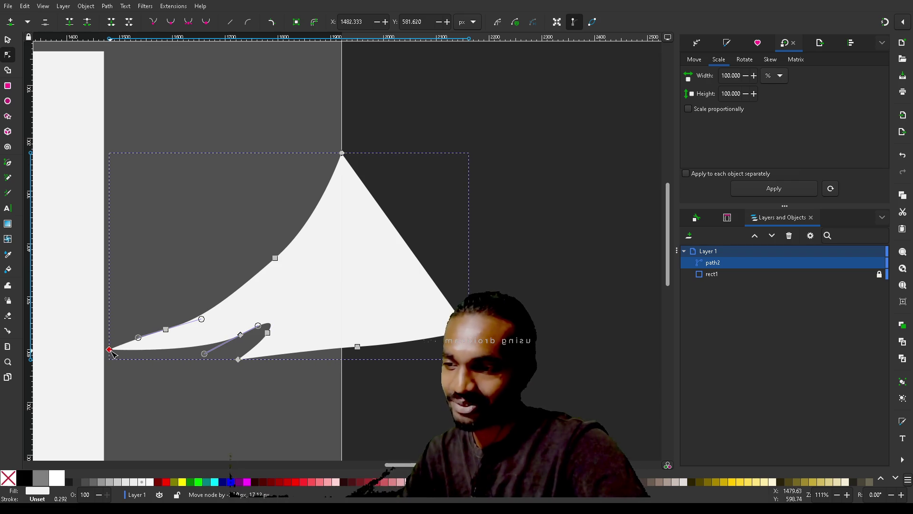
left_click_drag(166, 330, 170, 332)
mouse_move(112, 348)
left_mouse_down()
mouse_move(153, 343)
mouse_move(147, 334)
left_mouse_up()
Step: Adjust the upper-curve node and left tip, then drag the notch handle out into a long tail
left_click(275, 259)
left_click_drag(277, 261, 290, 272)
left_click_drag(238, 313, 243, 313)
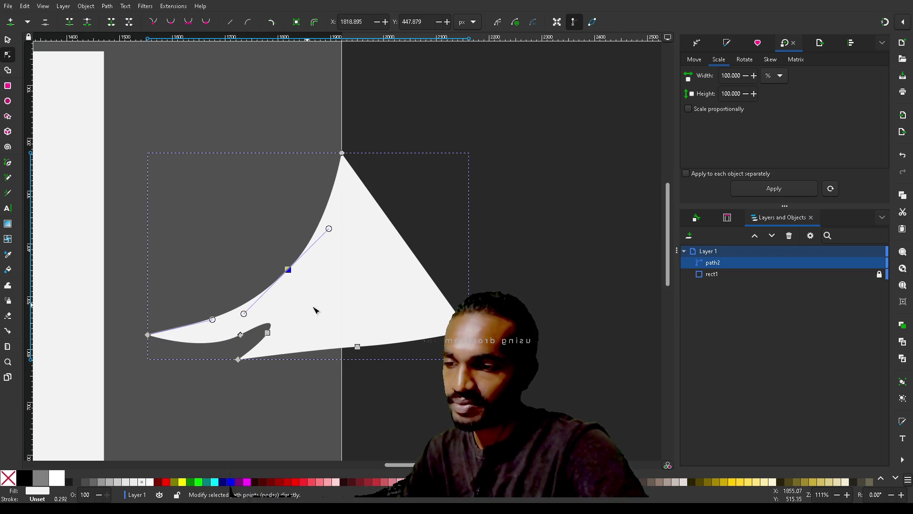
left_click_drag(291, 265, 278, 255)
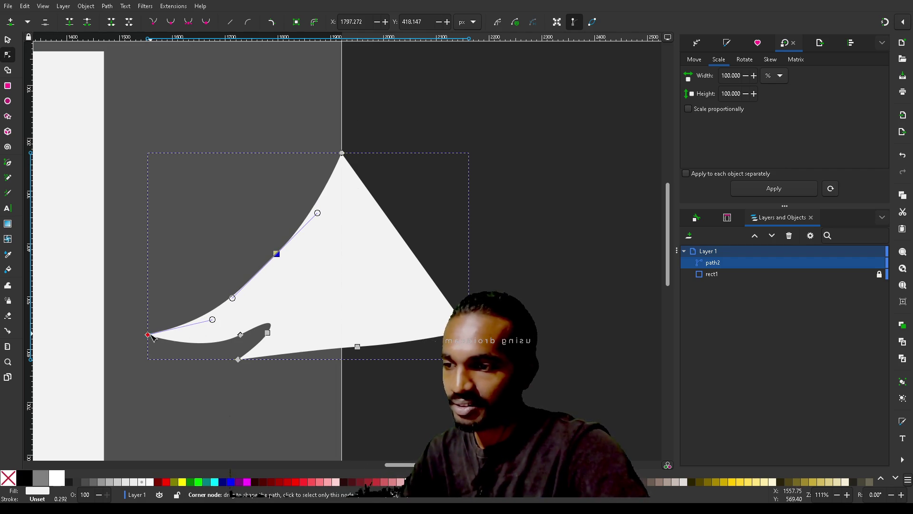
left_click_drag(148, 337, 148, 342)
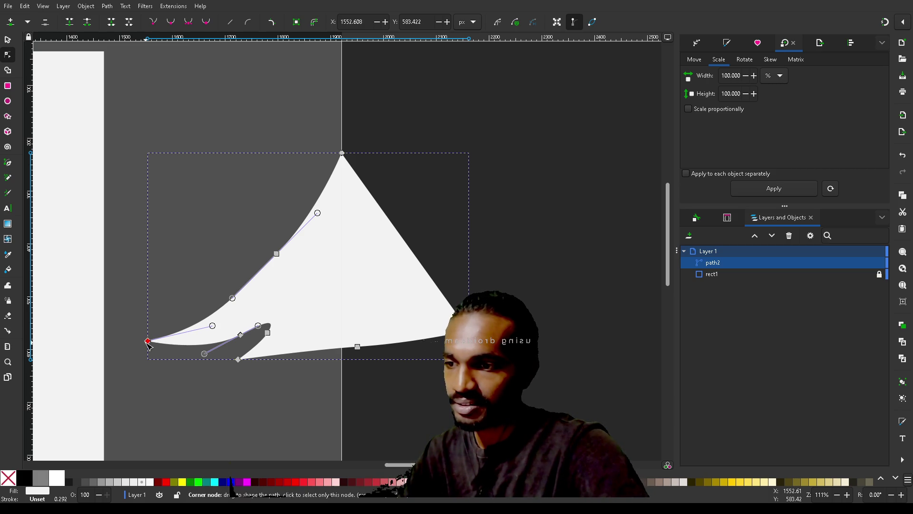
left_click_drag(212, 327, 206, 319)
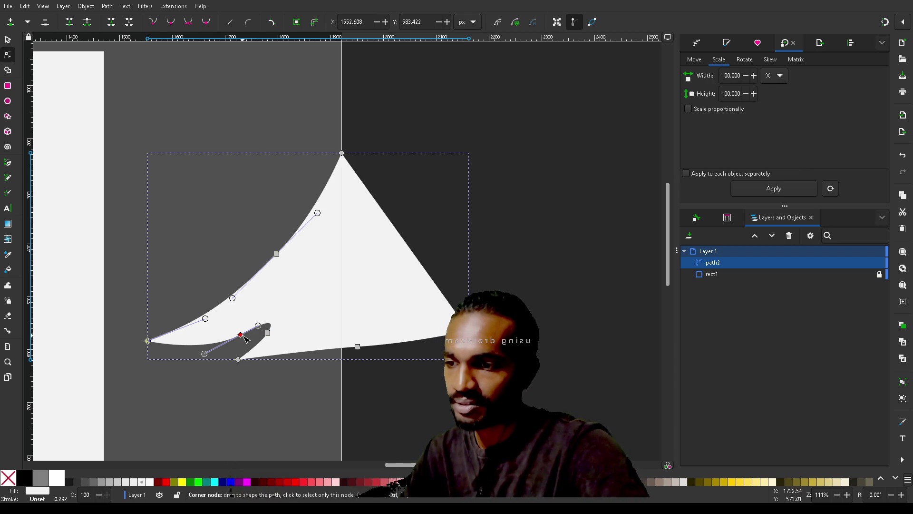
mouse_move(244, 336)
left_mouse_down()
mouse_move(248, 364)
mouse_move(407, 392)
mouse_move(405, 399)
left_mouse_up()
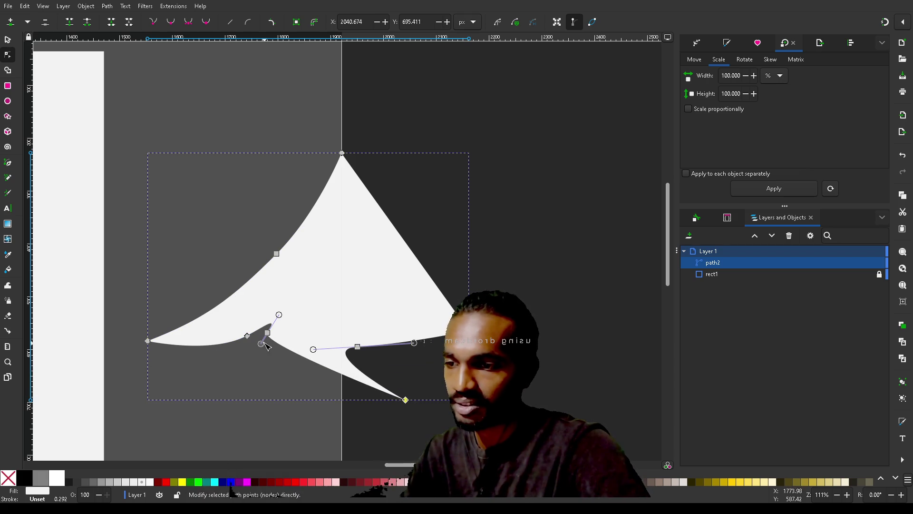
Step: Pull a bottom-edge node outward and drag the notch node down to form the pointed flap
left_click_drag(268, 333, 352, 321)
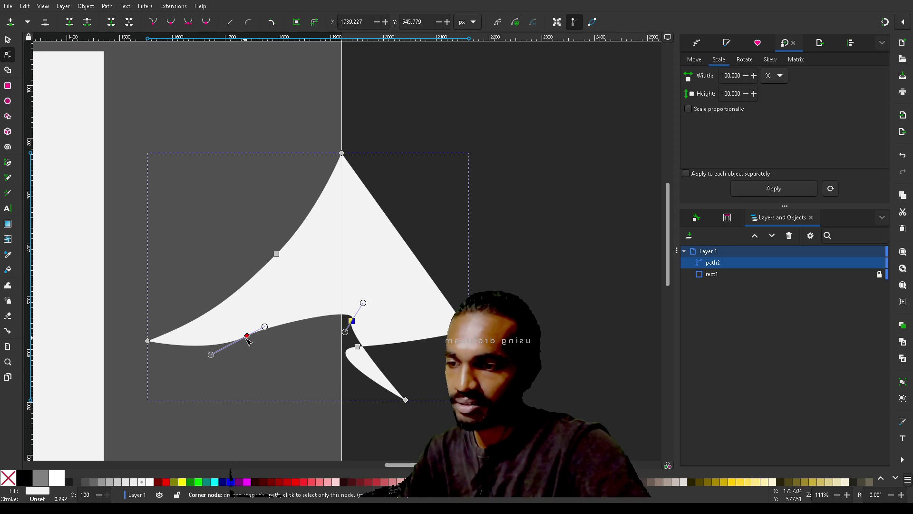
mouse_move(249, 340)
left_mouse_down()
mouse_move(286, 336)
mouse_move(235, 362)
left_mouse_up()
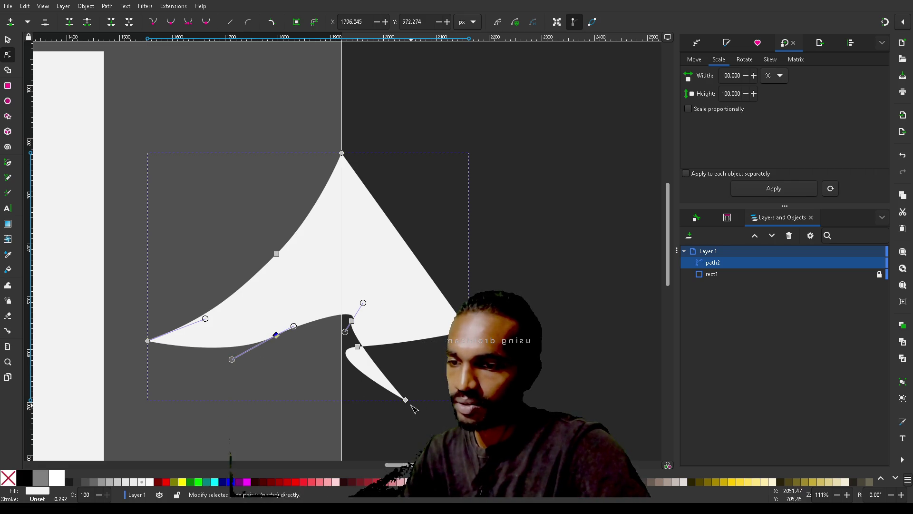